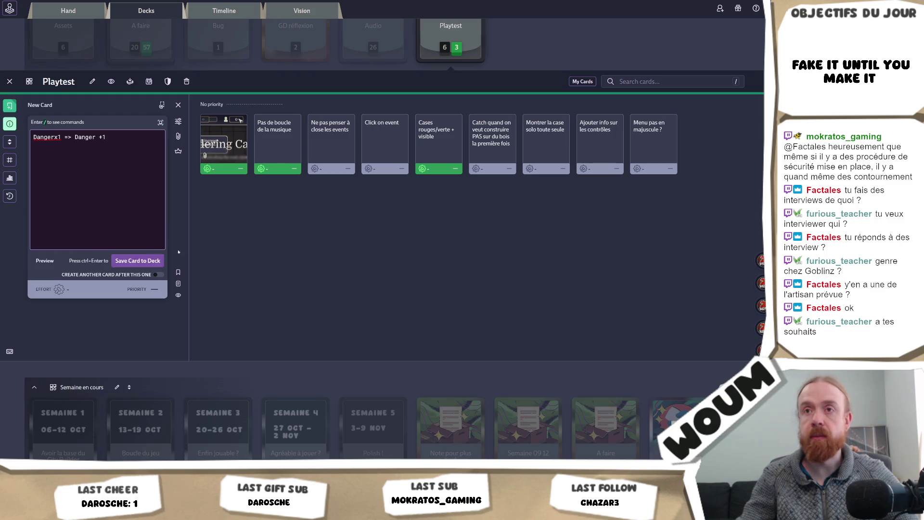
- Save the new 'Dangerx1 => Danger +1' card into the Playtest deck
left_click(137, 260)
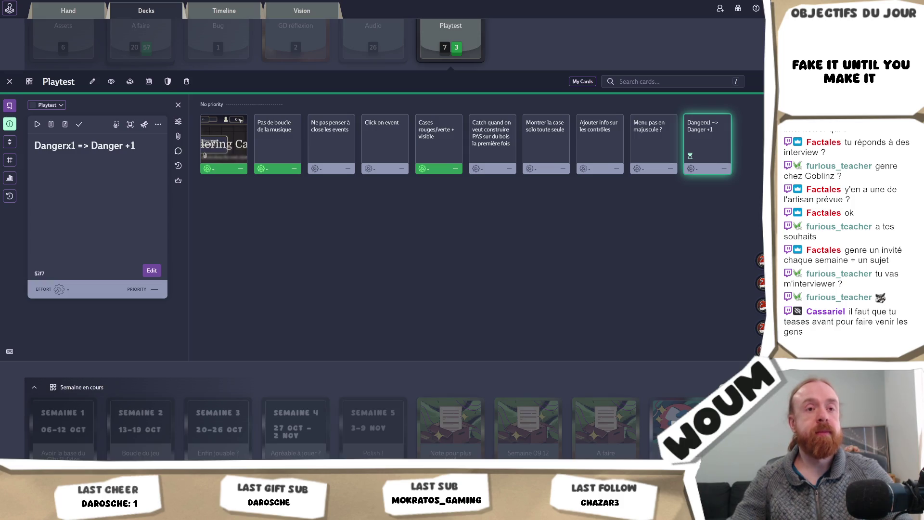
- Widen the detail panel of the 'Dangerx1 => Danger +1' card in the Playtest deck
left_click_drag(189, 200, 188, 201)
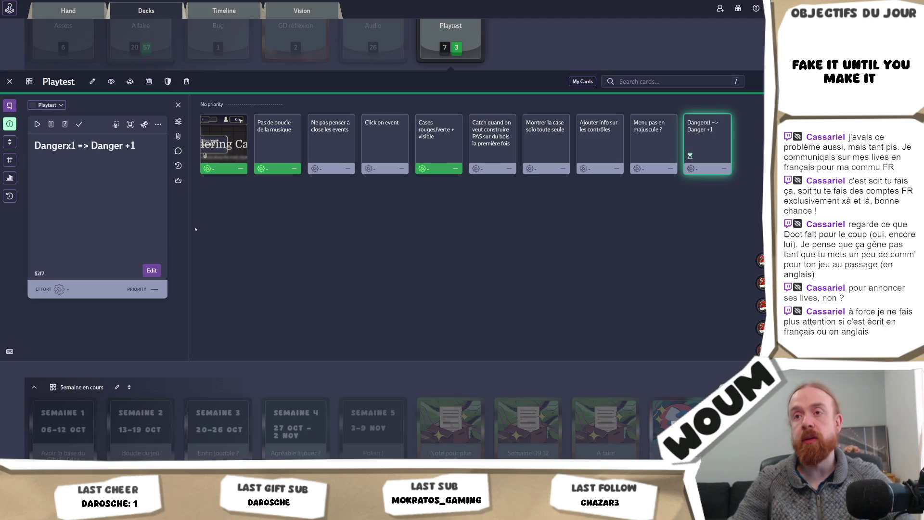
mouse_move(190, 227)
left_mouse_down()
mouse_move(198, 227)
mouse_move(183, 232)
left_mouse_up()
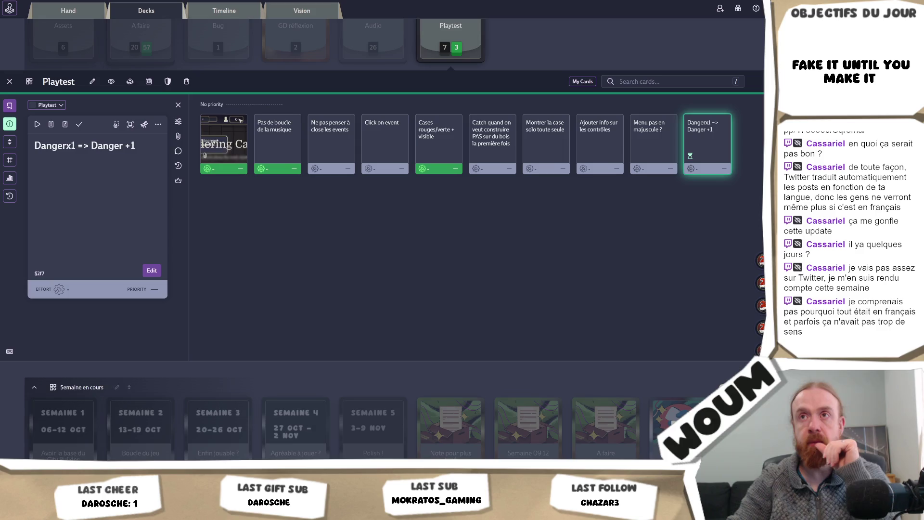
- Search Google for 'twitter translate post' in a new tab
key("alt+Tab")
type("twitter translate post")
key("Return")
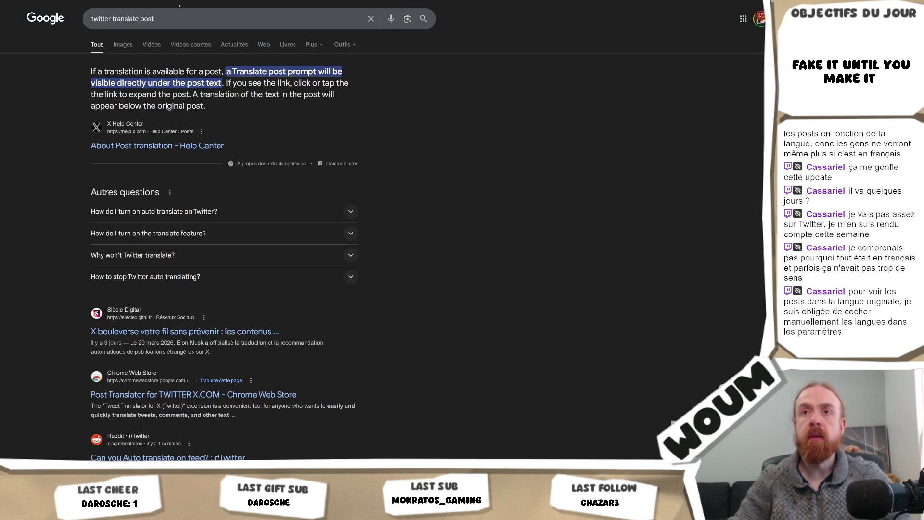
- Skim X's help article on post translation, then open the Siècle Digital result instead
left_click(189, 147)
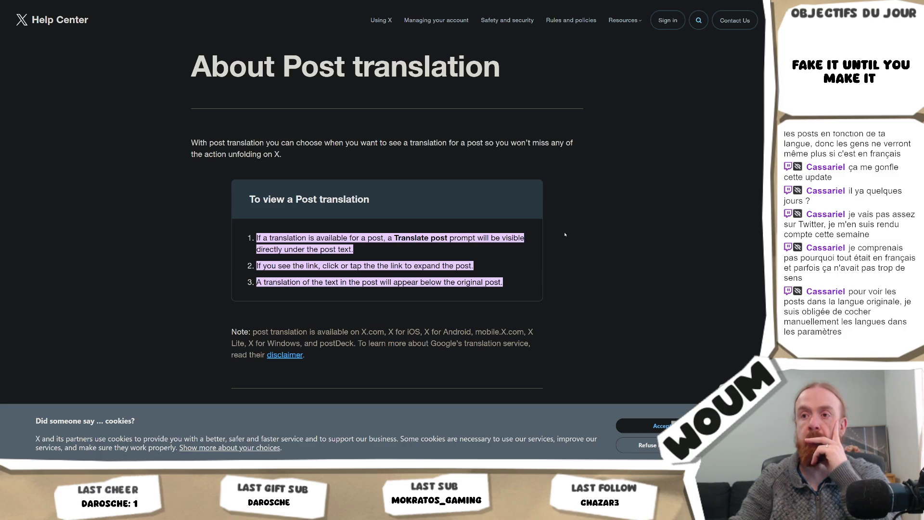
scroll(565, 234, "down", 4)
scroll(565, 234, "up", 3)
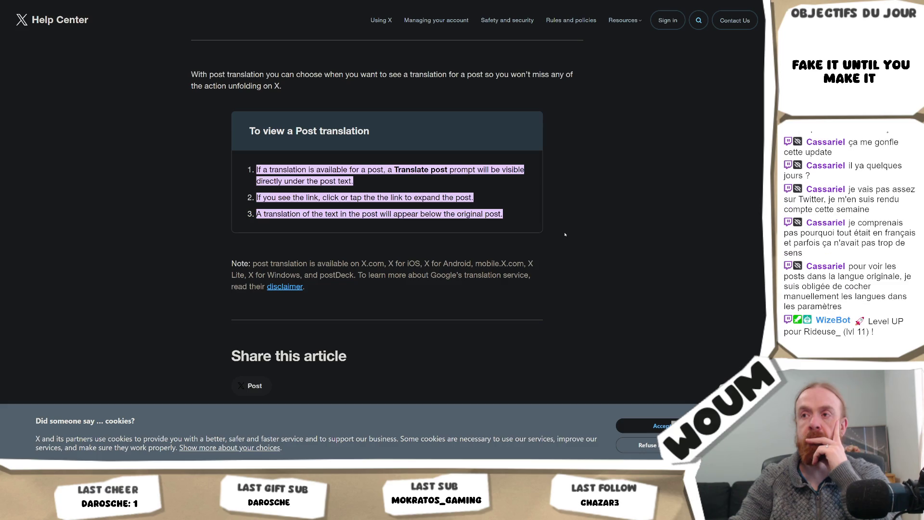
key("alt+Left")
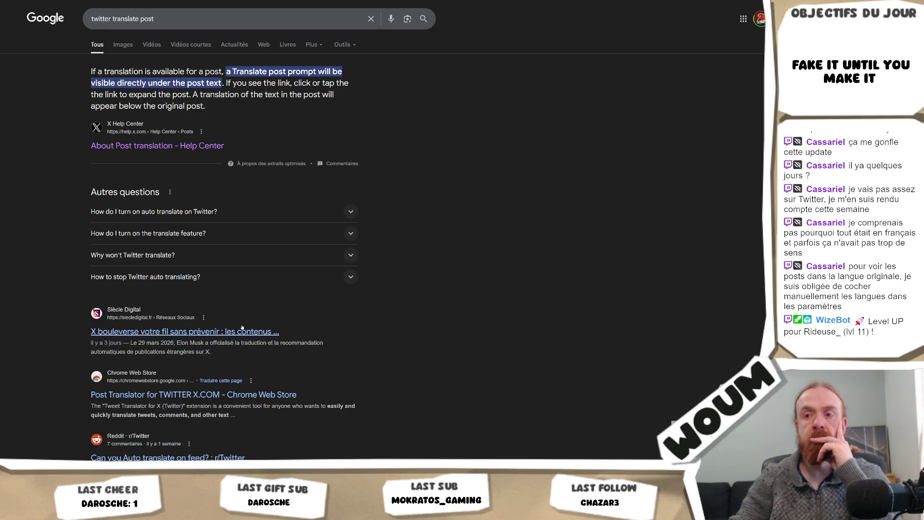
left_click(228, 333)
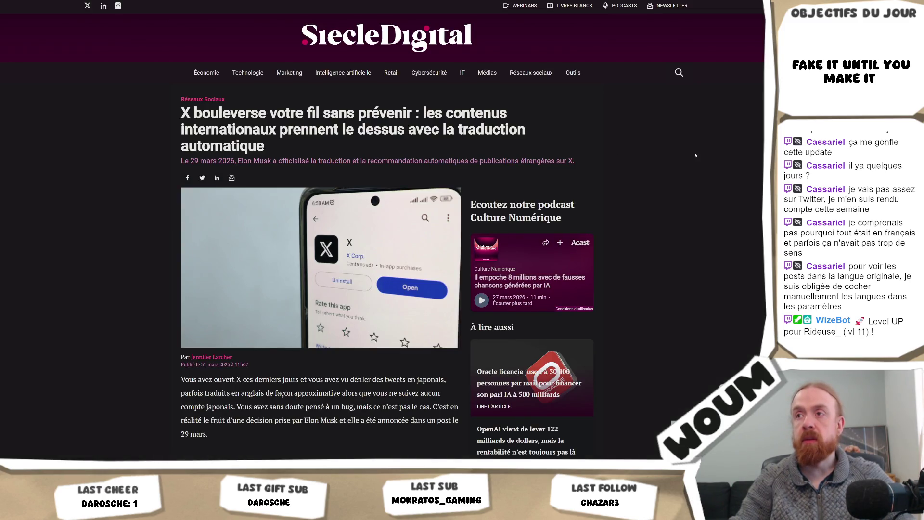
- Read through the Siècle Digital article 'X bouleverse votre fil sans prévenir' and scroll back up
scroll(695, 155, "down", 1)
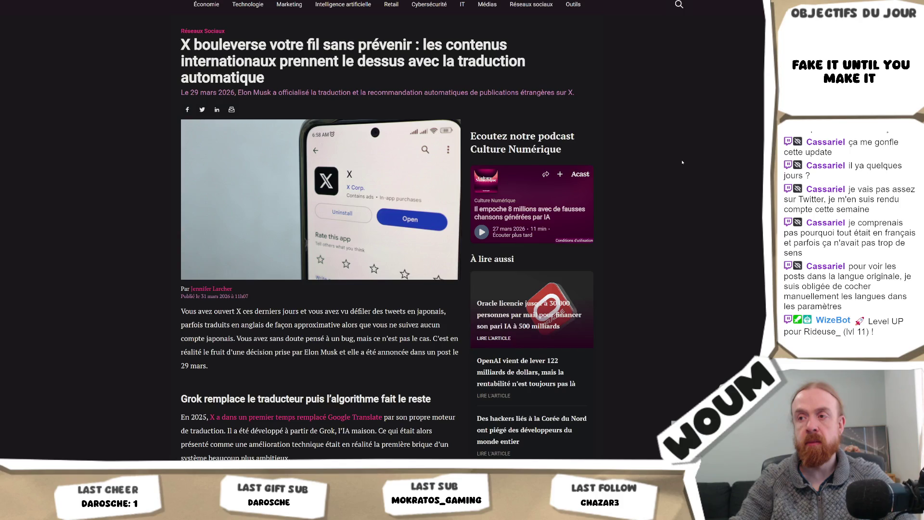
scroll(683, 163, "down", 2)
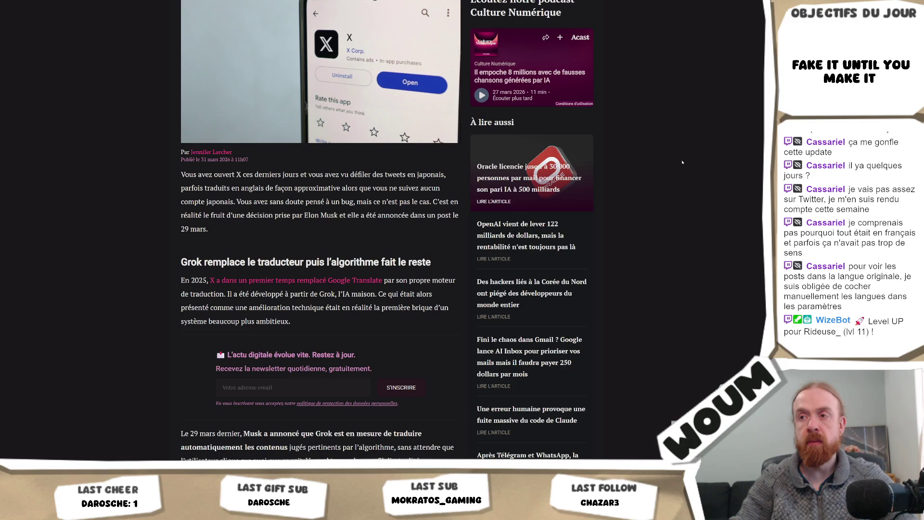
scroll(682, 163, "down", 2)
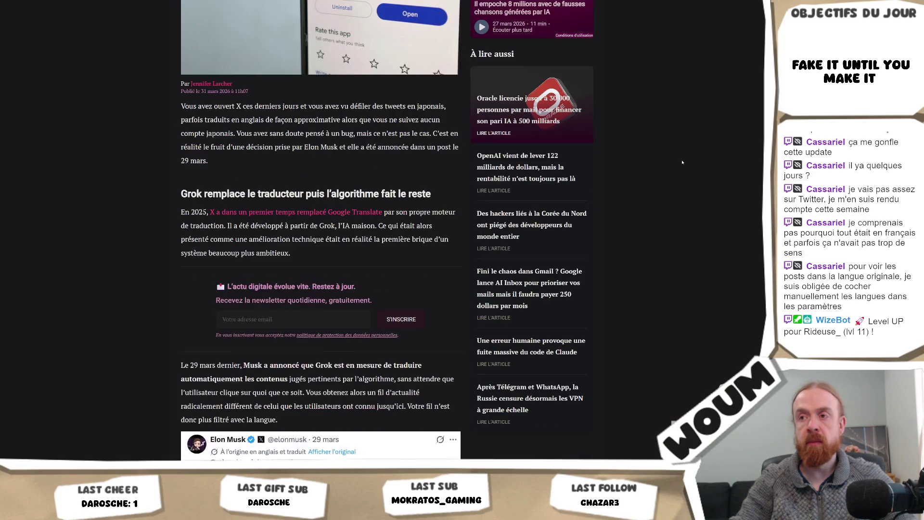
scroll(682, 162, "down", 1)
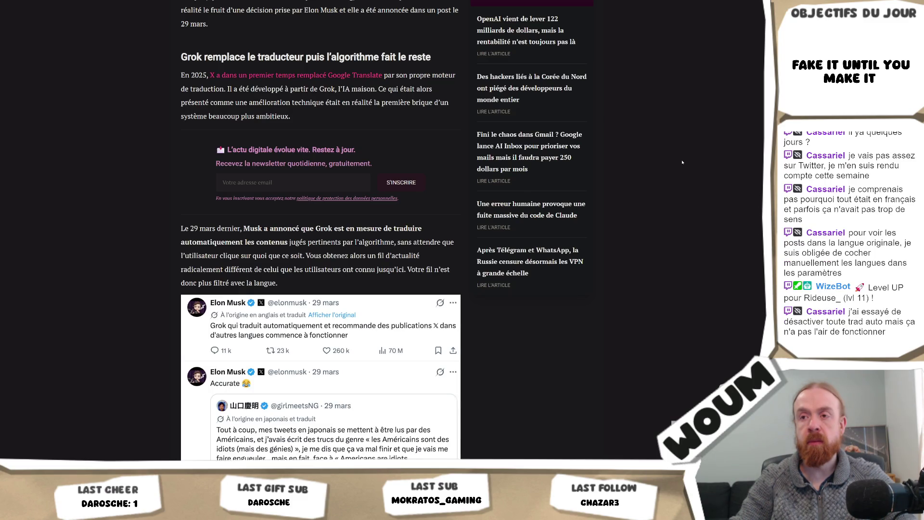
scroll(682, 162, "down", 1)
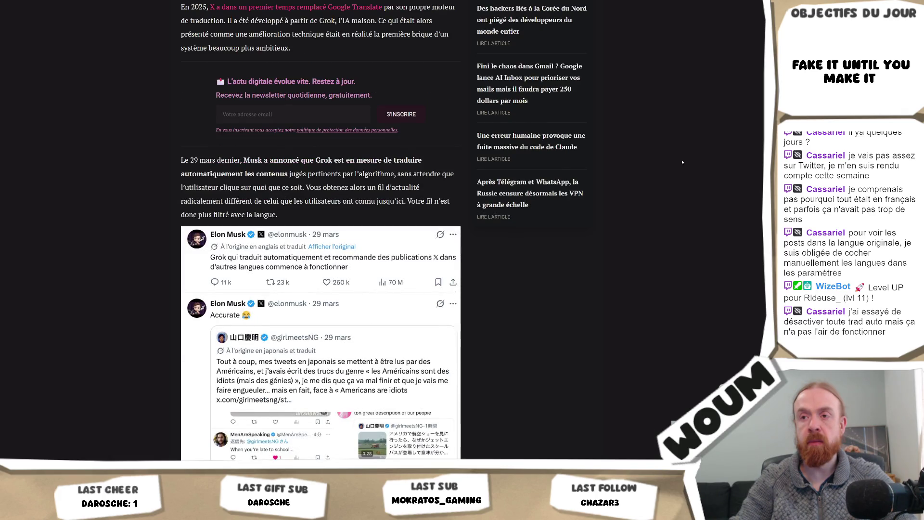
scroll(682, 162, "down", 1)
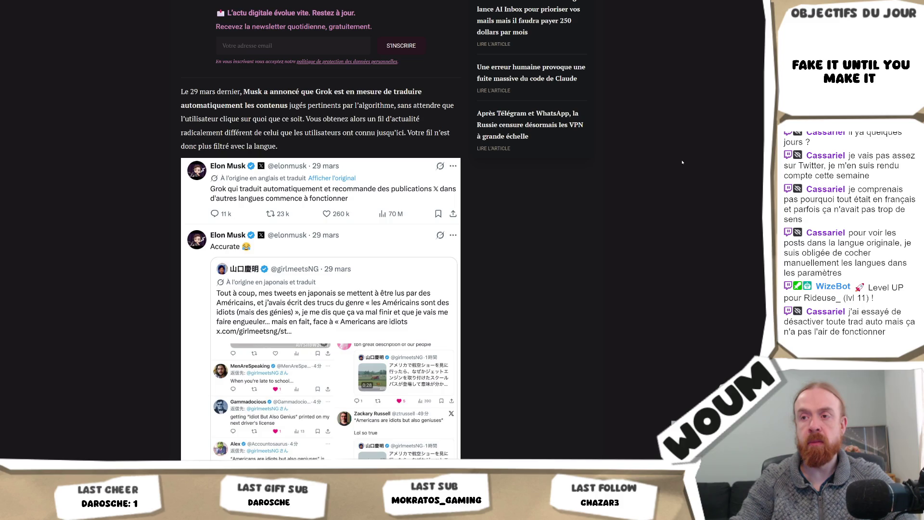
scroll(682, 162, "down", 1)
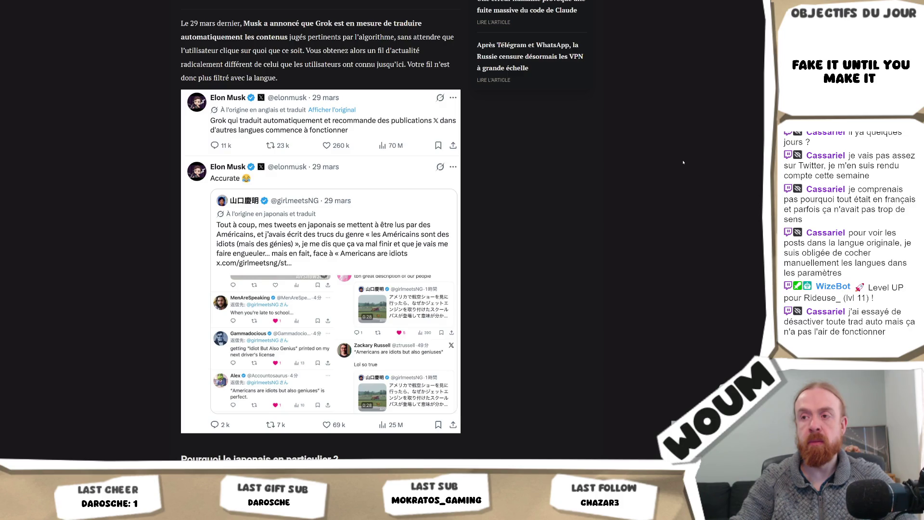
scroll(684, 163, "down", 3)
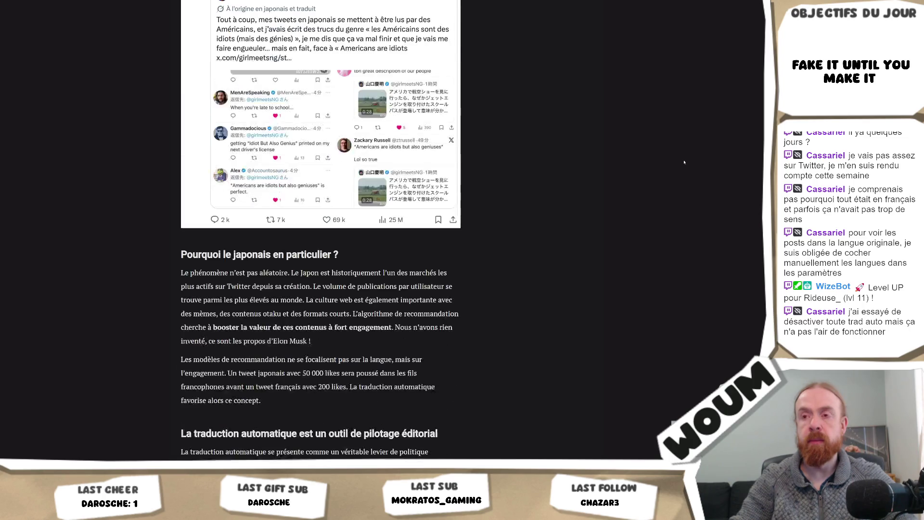
scroll(684, 162, "down", 1)
scroll(684, 162, "down", 2)
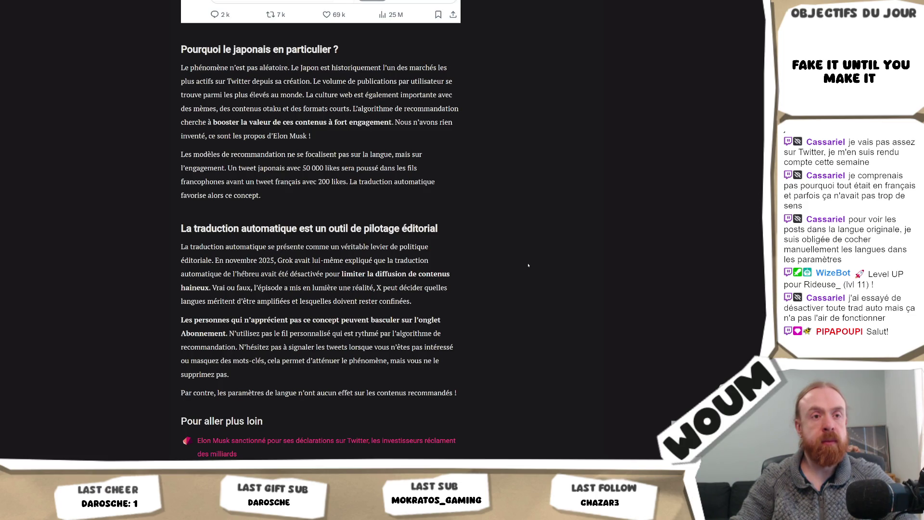
scroll(528, 265, "down", 2)
scroll(528, 266, "up", 10)
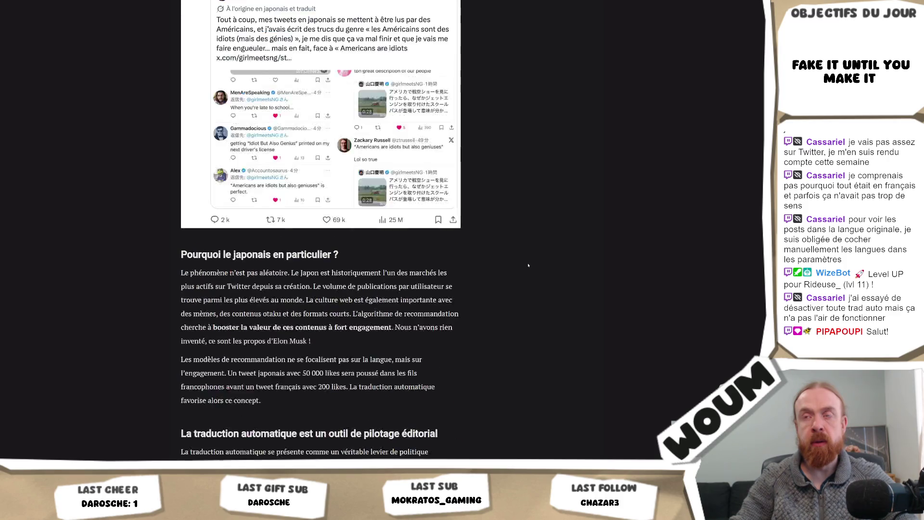
scroll(528, 264, "up", 10)
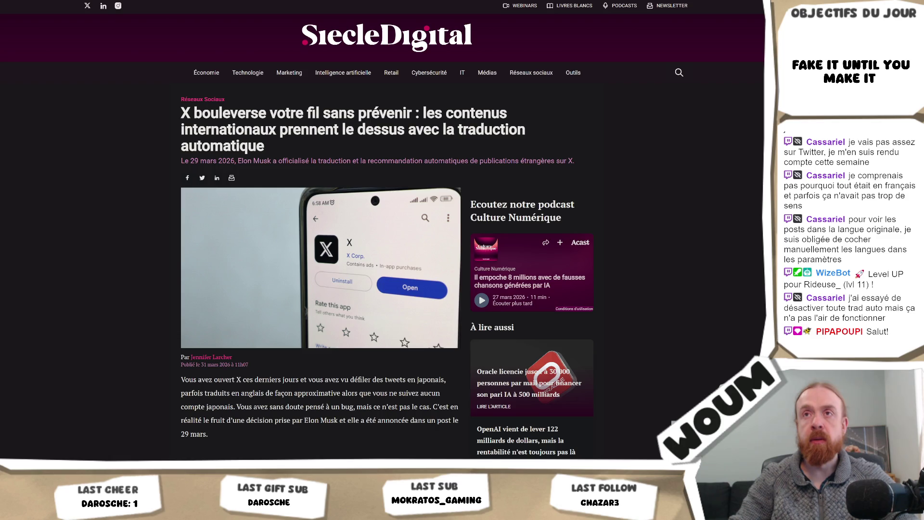
- Expand 'How do I turn on auto translate on Twitter?' in the results, then return to Unity
key("alt+Left")
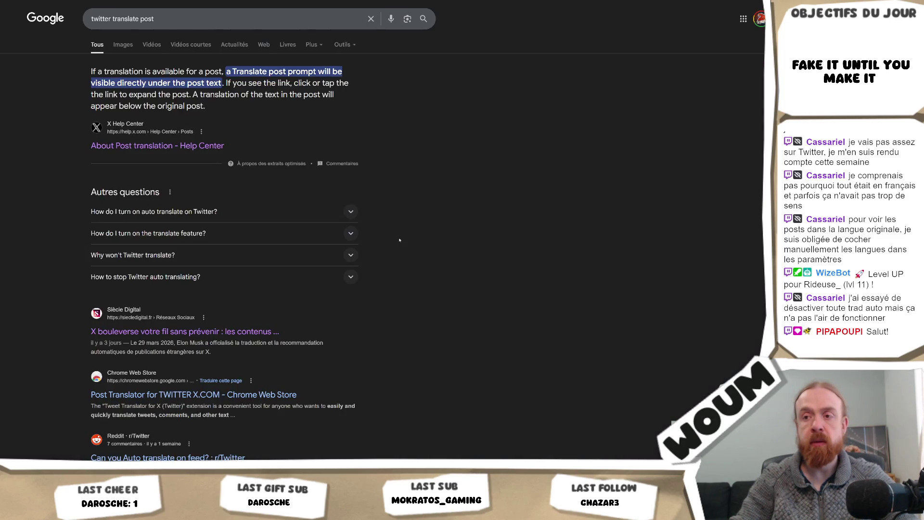
scroll(400, 239, "down", 1)
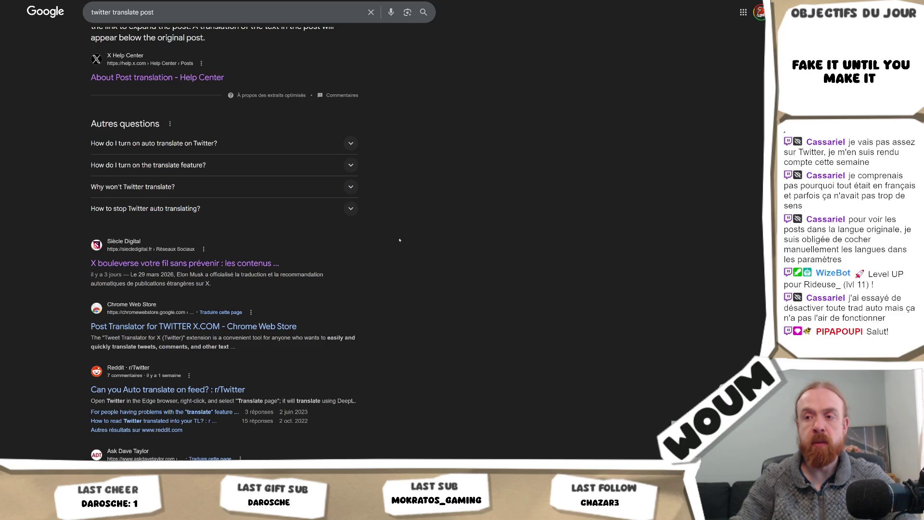
scroll(399, 240, "up", 1)
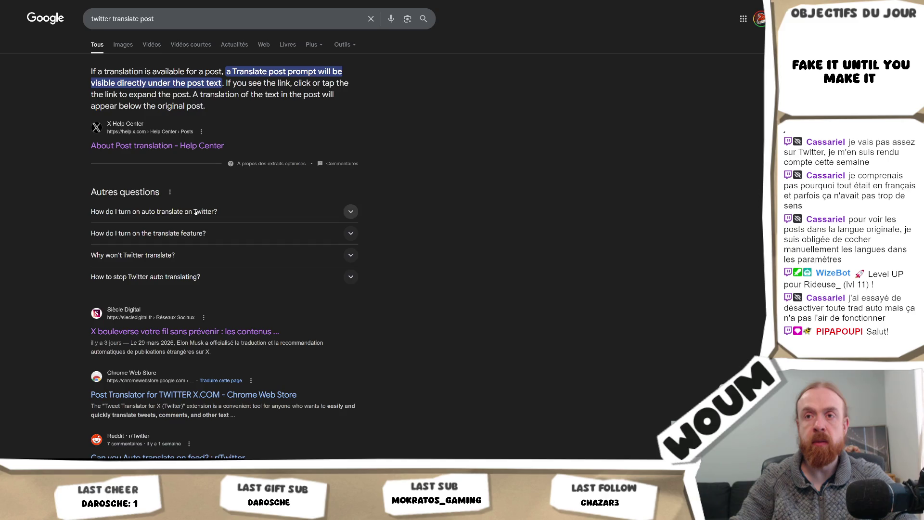
left_click(198, 212)
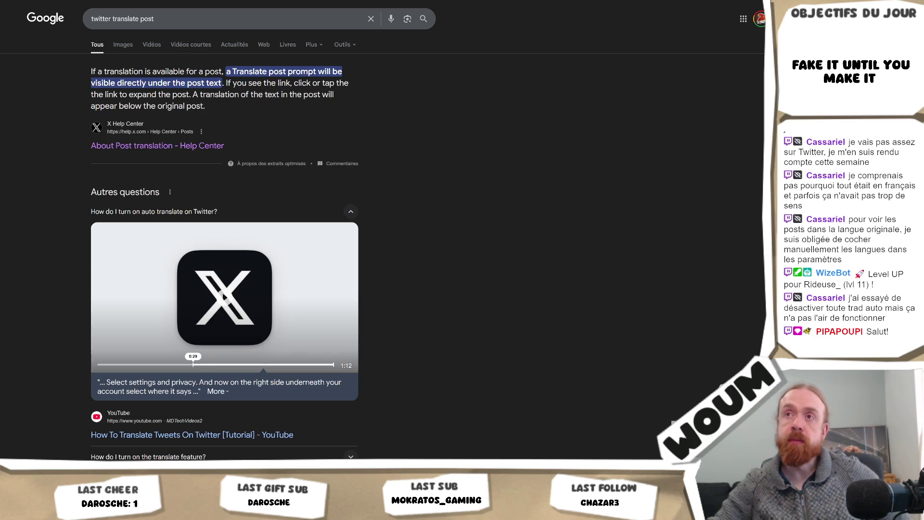
key("alt+Tab")
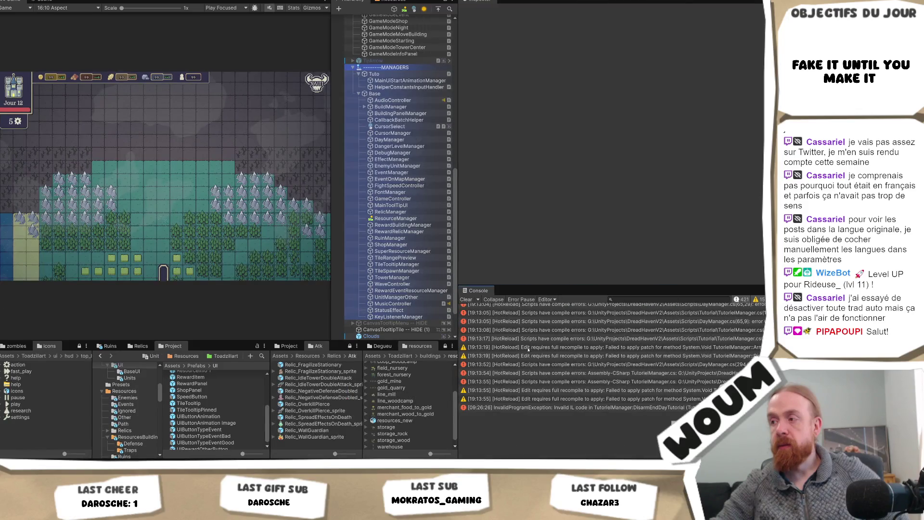
- Clear the old HotReload compile errors from Unity's Console, leaving only CS0414/CS0162 warnings
left_click(466, 299)
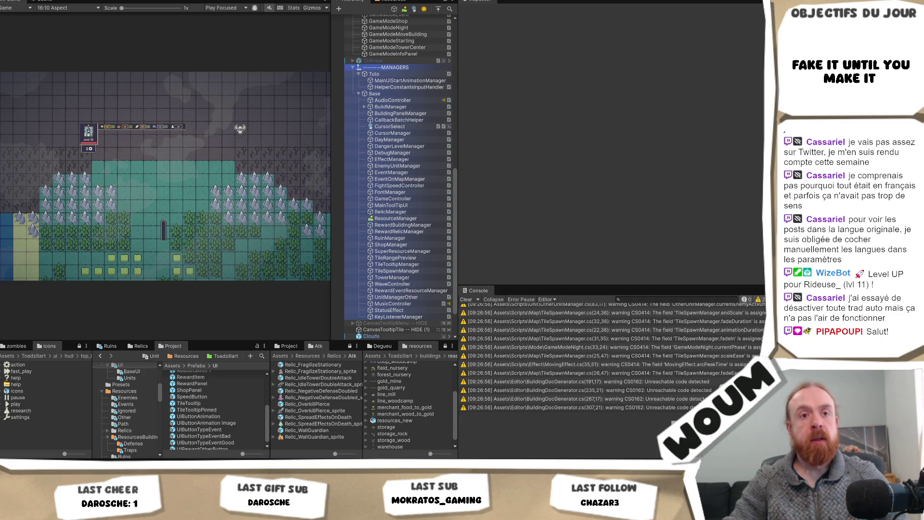
scroll(390, 212, "up", 10)
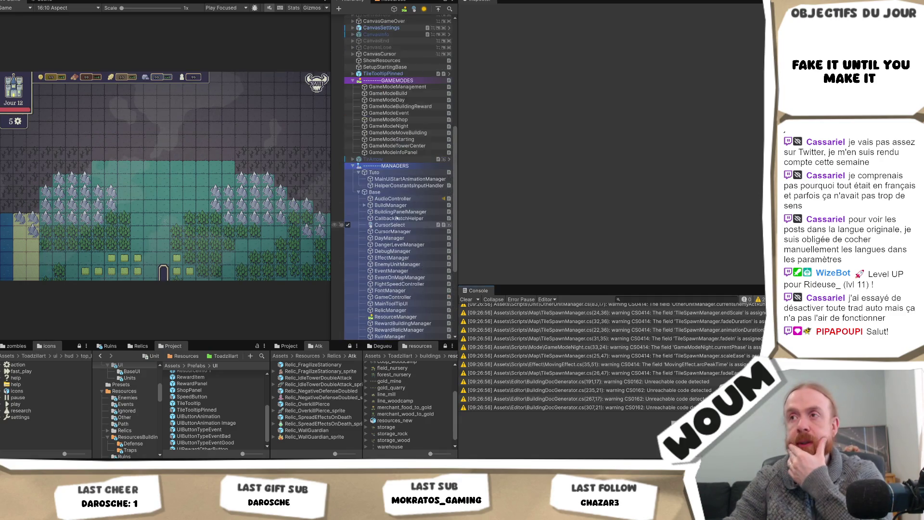
- Expand CanvasEventReward > Scaler > EventContainer in the Hierarchy and select EventPanel
scroll(390, 212, "up", 8)
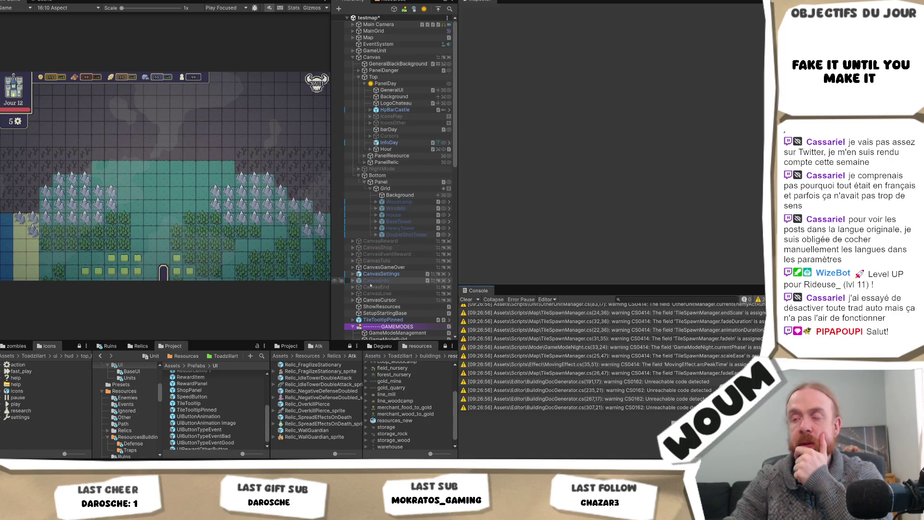
scroll(366, 280, "down", 3)
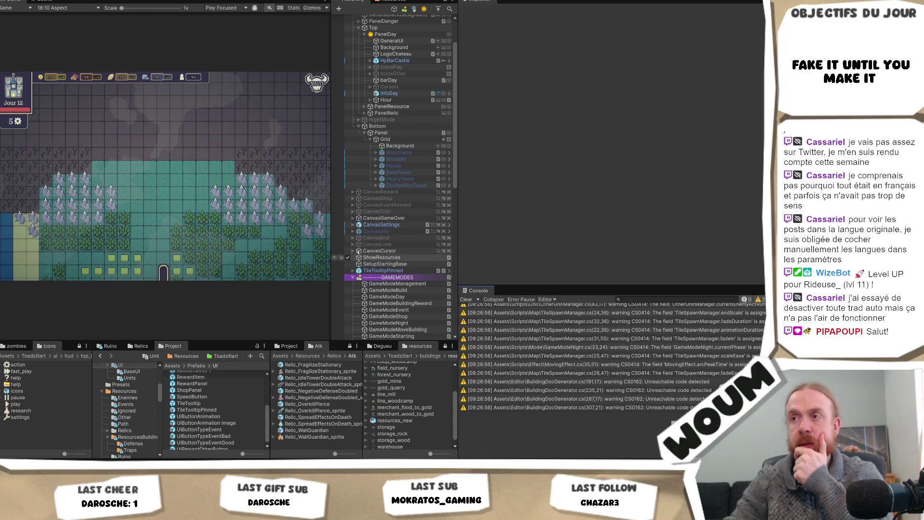
scroll(361, 255, "up", 3)
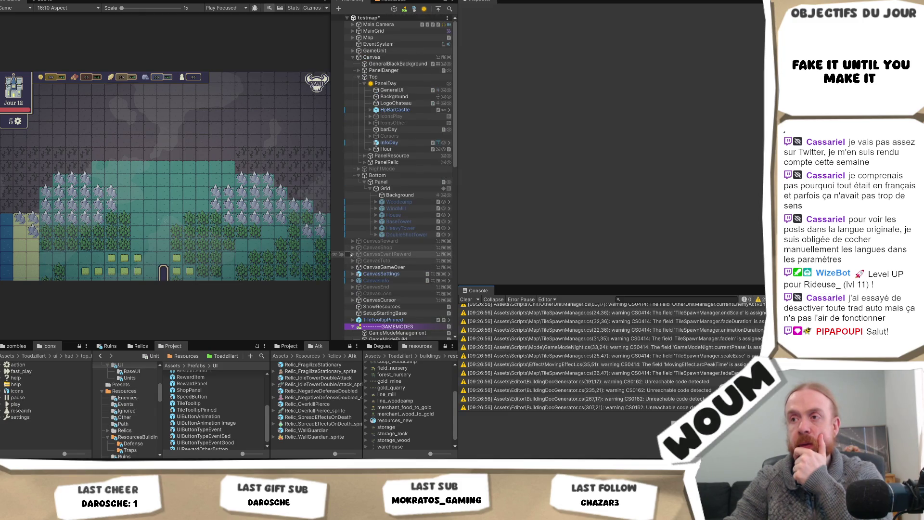
left_click(352, 254)
left_click(354, 254)
left_click(359, 261)
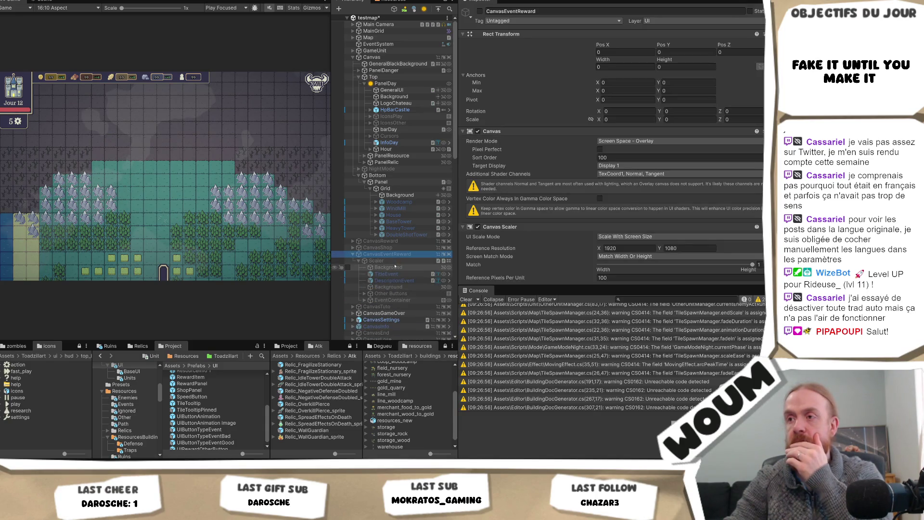
scroll(395, 286, "down", 2)
left_click(364, 276)
left_click(371, 282)
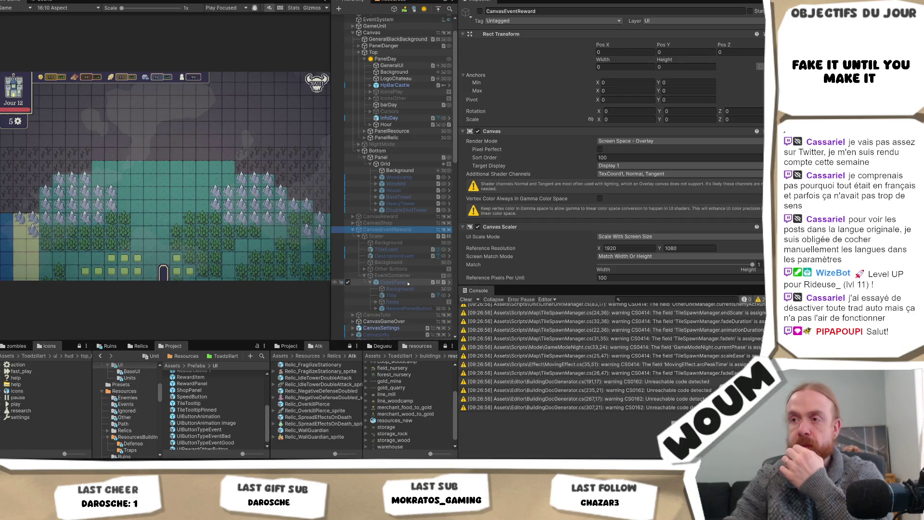
left_click(394, 282)
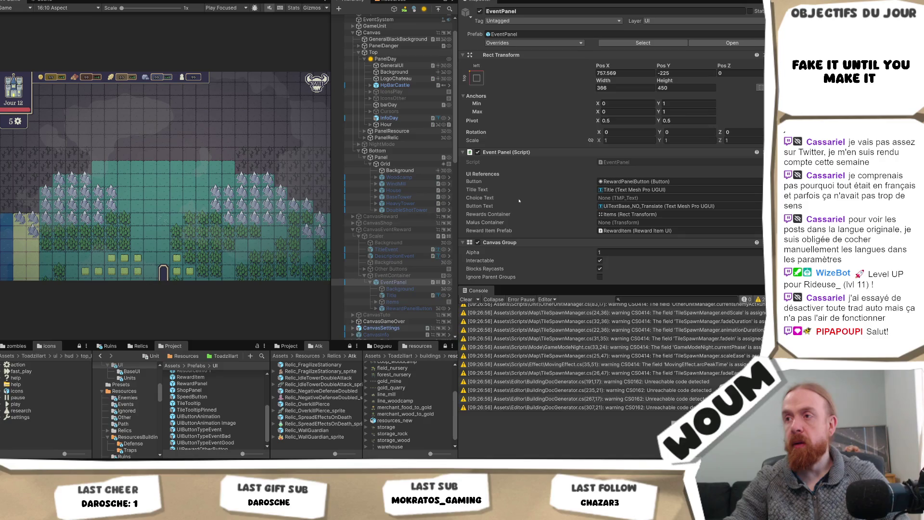
- Go from RewardPanelButton to RewardItem and follow its Tool Tip reference to BuildTooltip
left_click(376, 308)
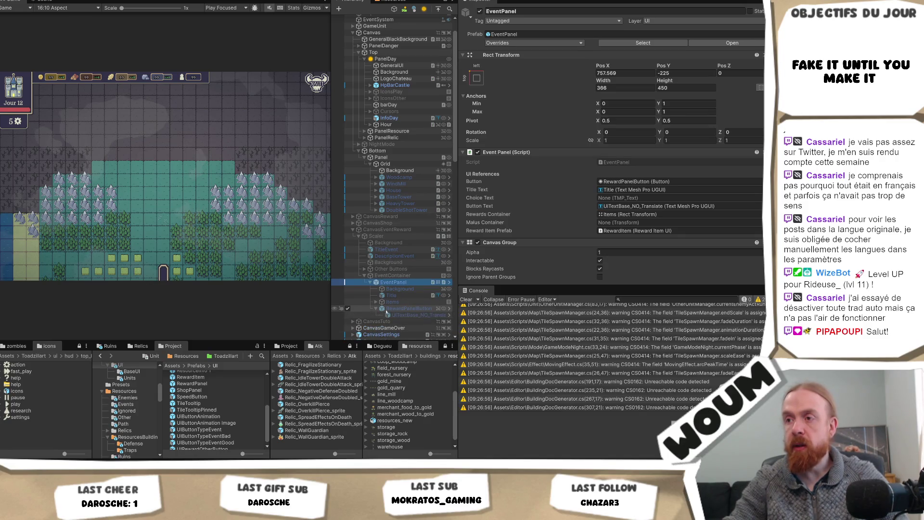
left_click(393, 308)
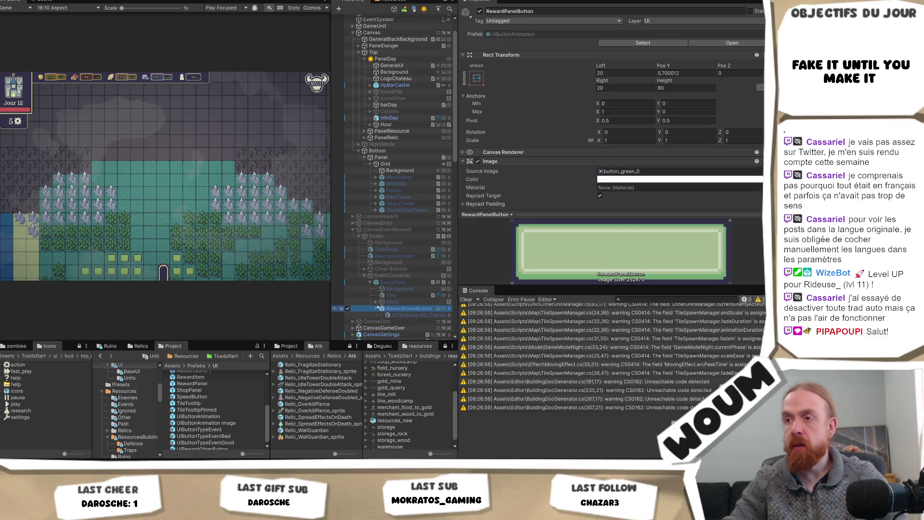
left_click(376, 302)
left_click(374, 308)
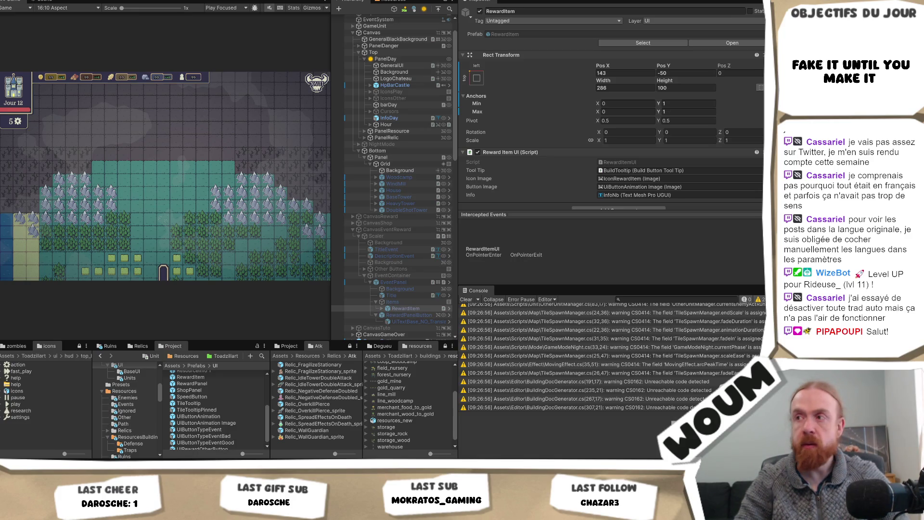
scroll(635, 167, "down", 1)
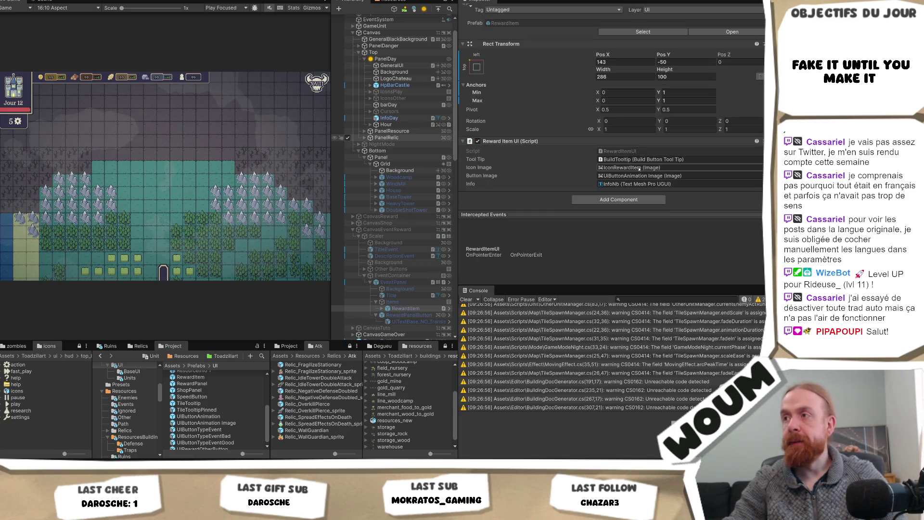
left_click(645, 162)
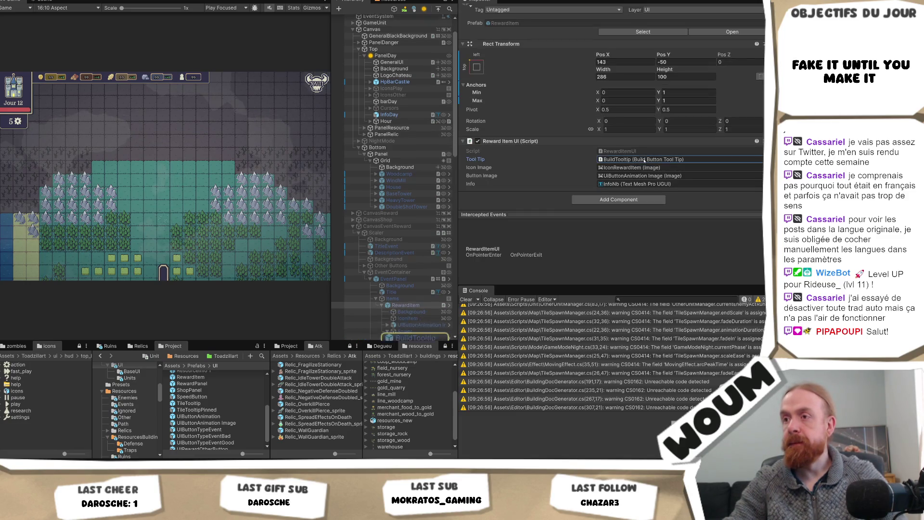
left_click(417, 312)
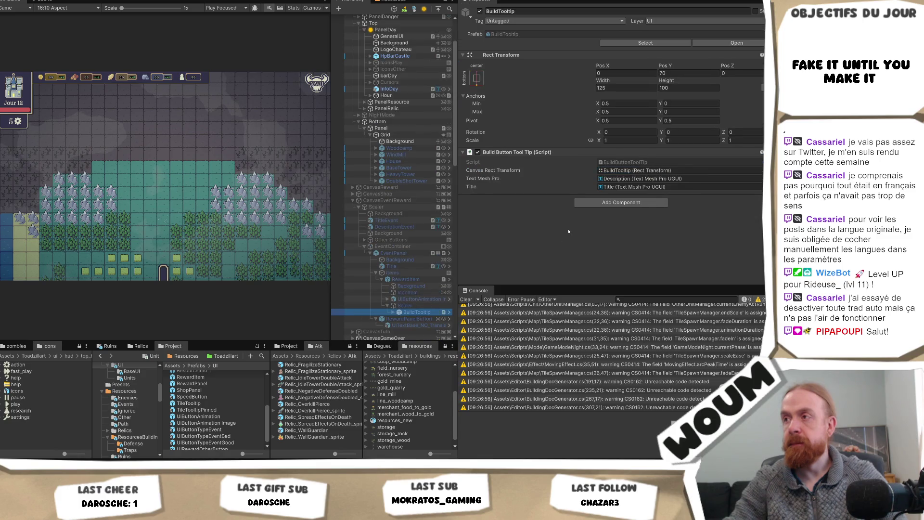
- Ping BuildTooltip's BuildButtonToolTip script in Assets/Scripts/Building and open it in Visual Studio
left_click(600, 195)
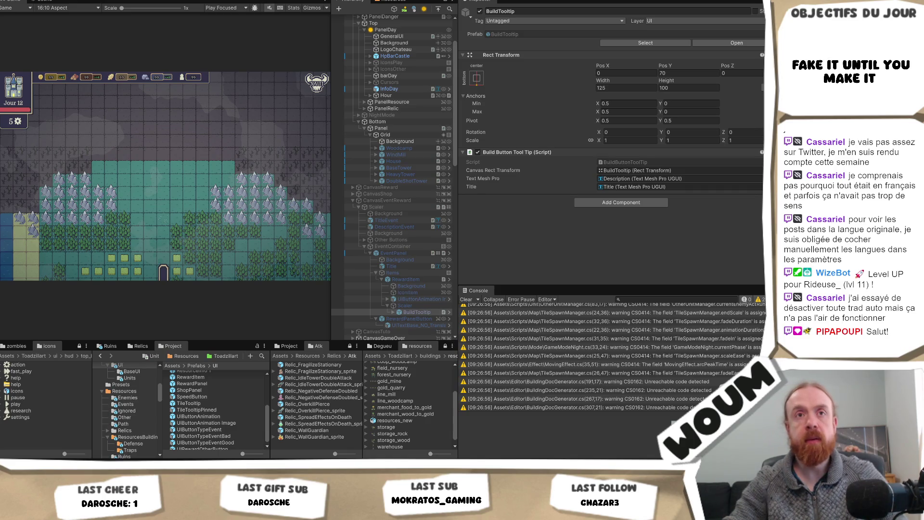
left_click(646, 188)
left_click(644, 178)
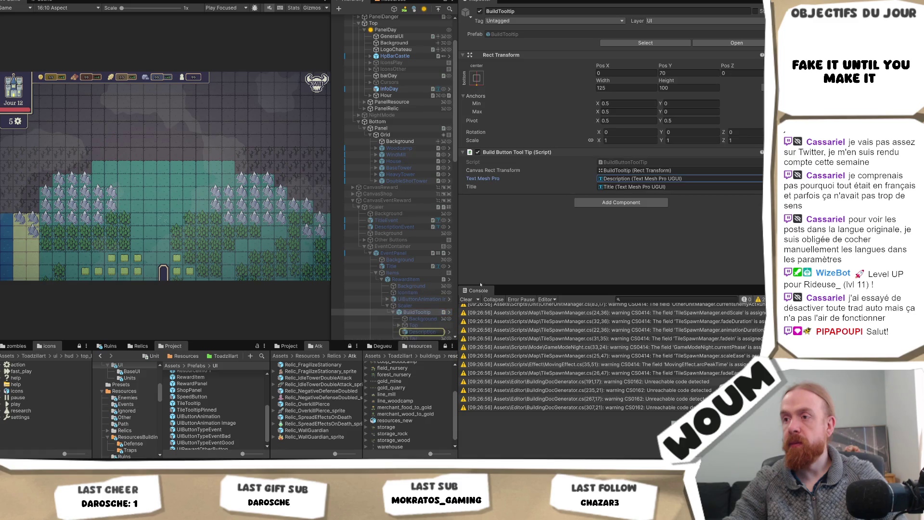
left_click(653, 162)
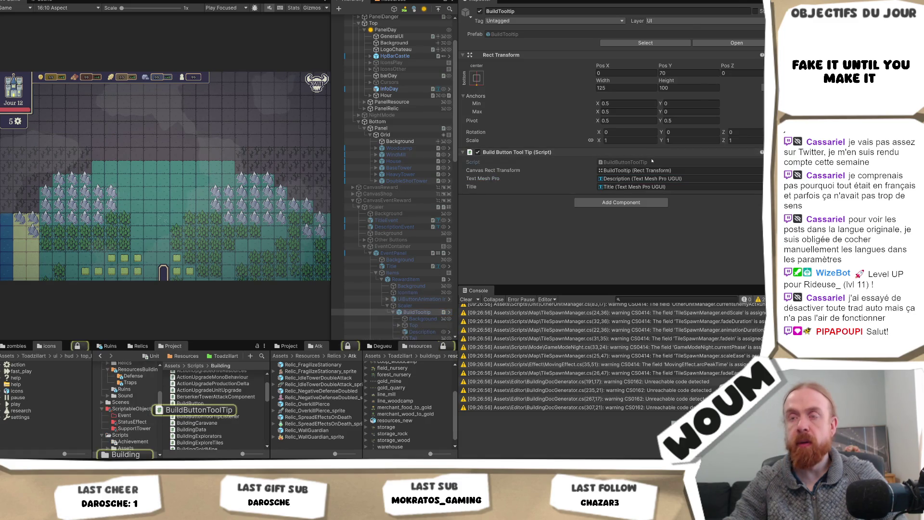
double_click(652, 162)
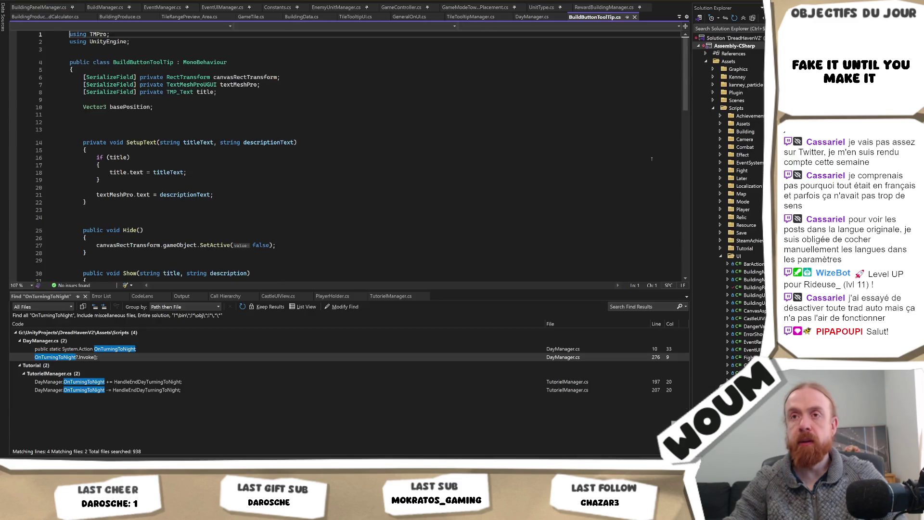
- Trace the callers of SetupText and Show, opening BuildButtonToolTipListener.cs
left_click(103, 137)
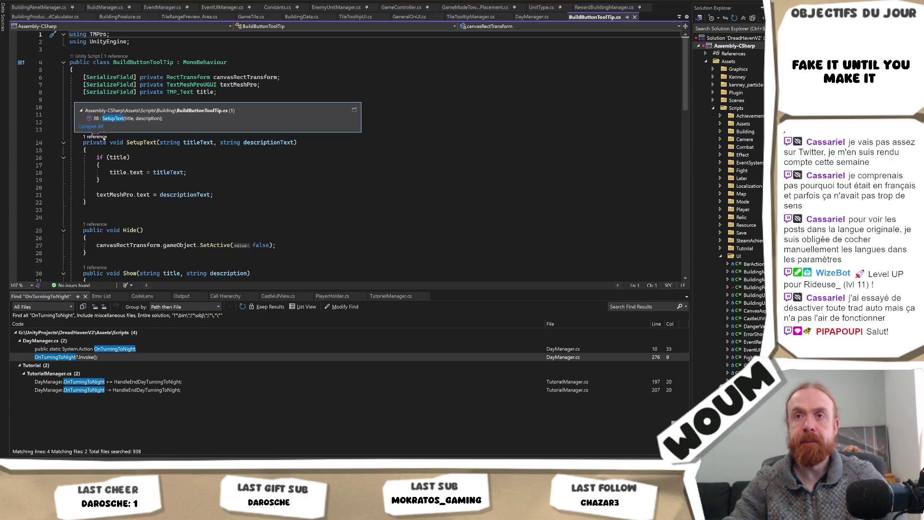
double_click(128, 118)
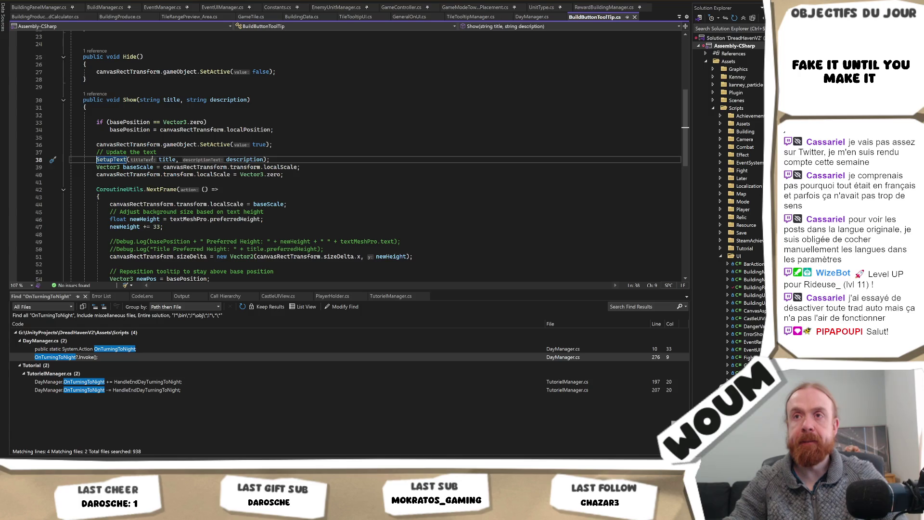
left_click(95, 94)
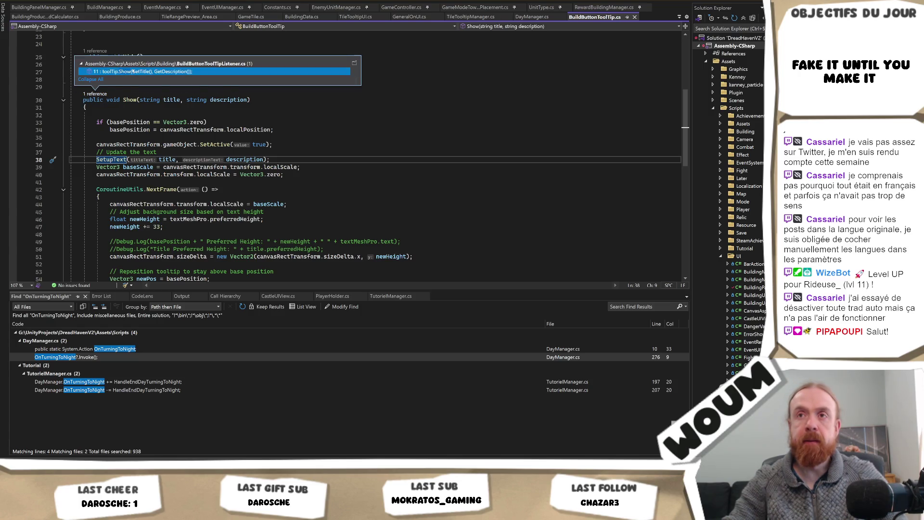
double_click(145, 72)
- Find references to the BuildButtonToolTipListener class and open RewardItemUI.cs
left_click(207, 69)
double_click(208, 70)
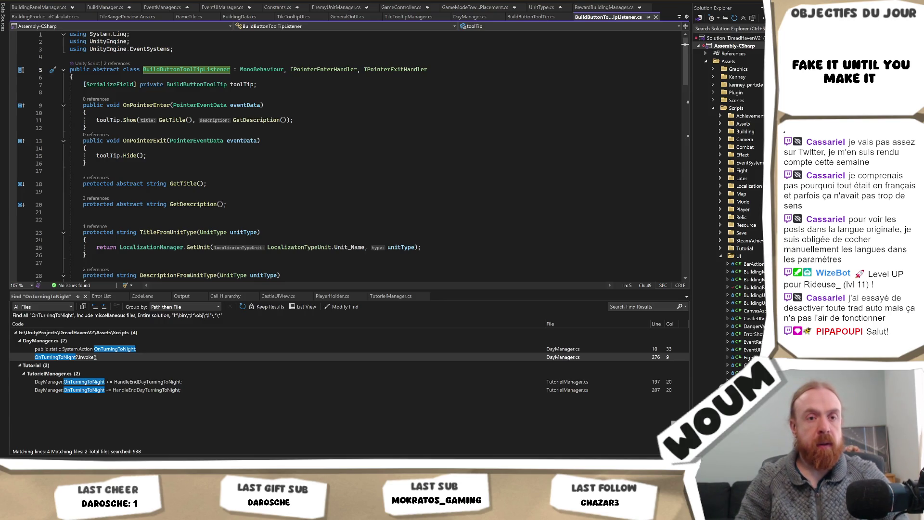
left_click(264, 212)
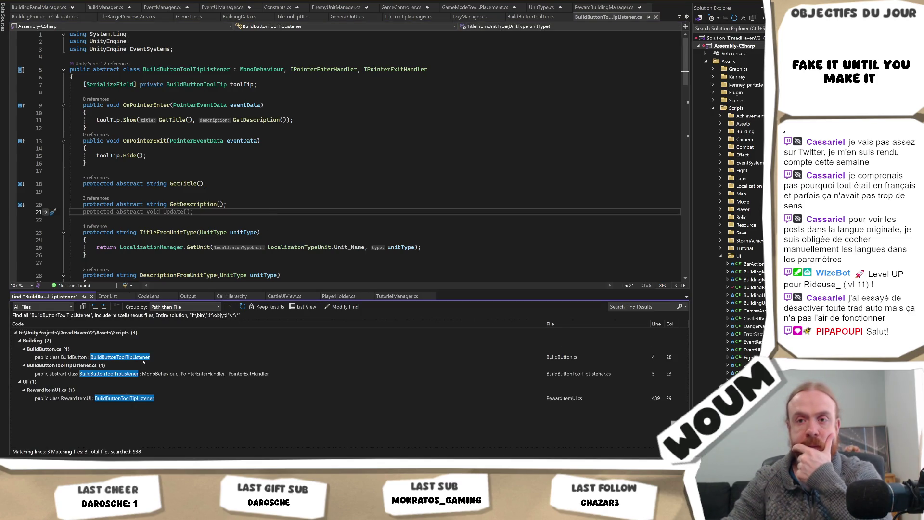
double_click(122, 401)
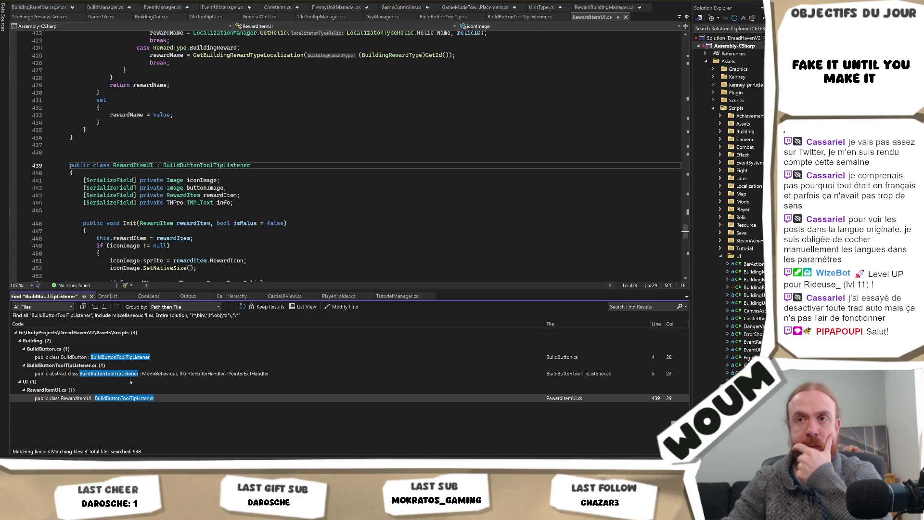
scroll(323, 196, "down", 1)
left_click(218, 157)
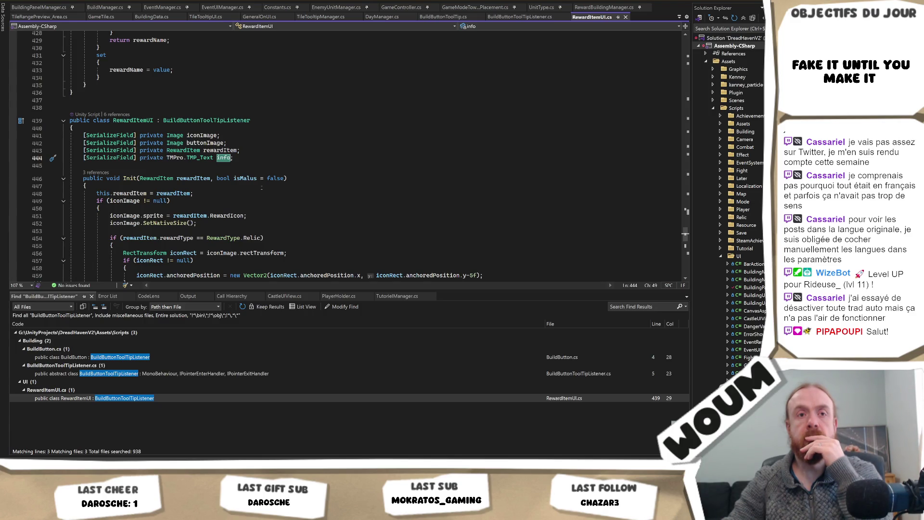
scroll(262, 188, "down", 7)
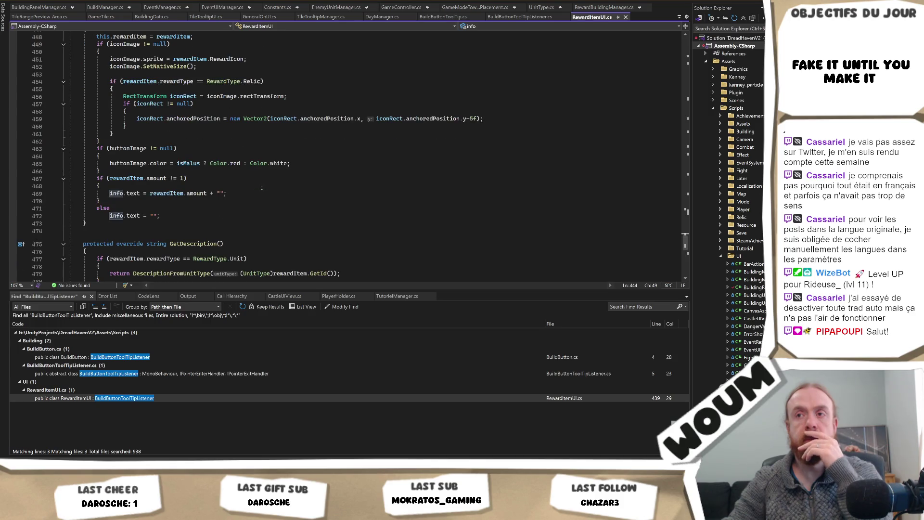
scroll(261, 186, "down", 4)
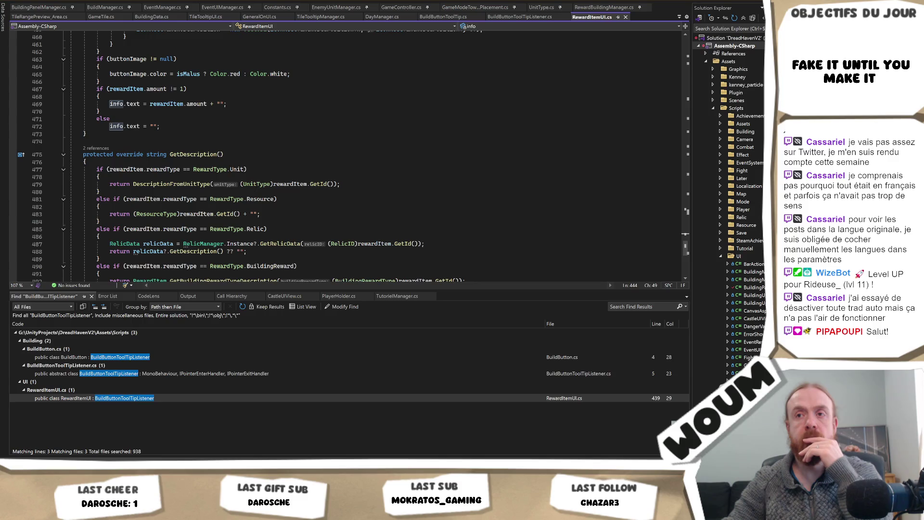
left_click(233, 213)
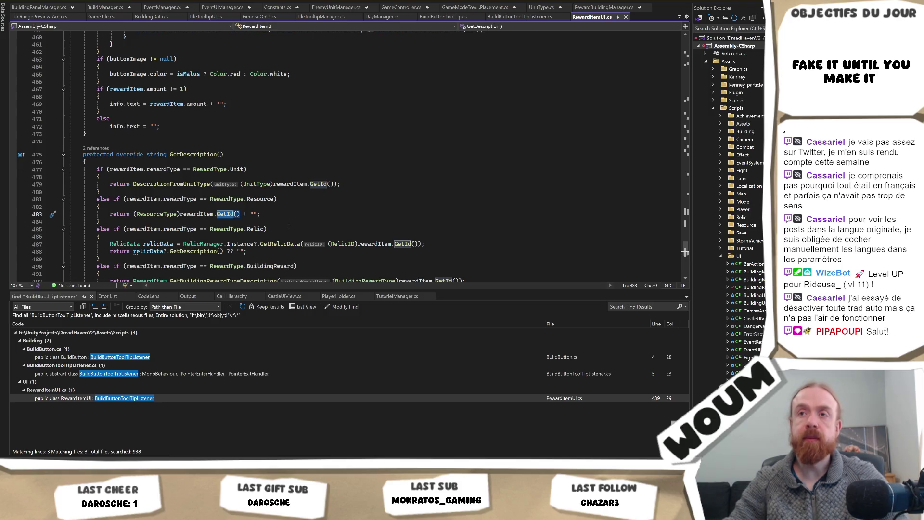
scroll(289, 226, "down", 4)
left_click(174, 242)
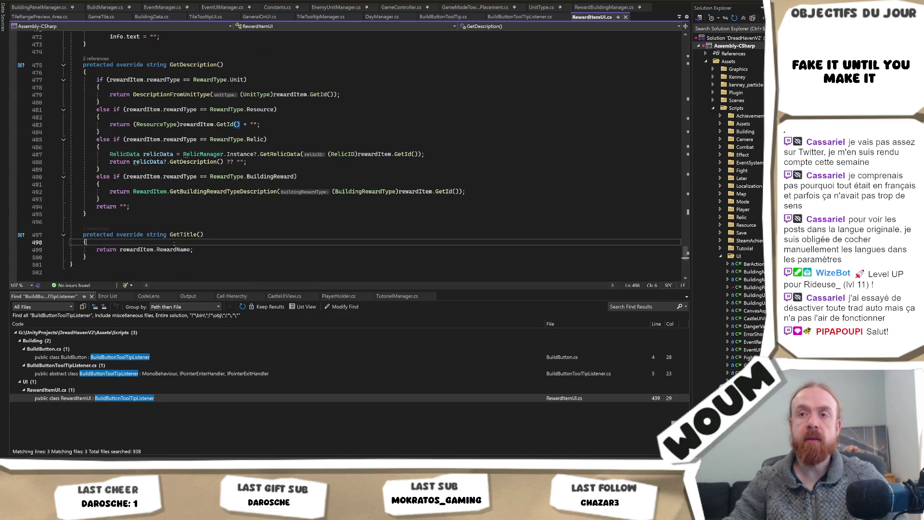
double_click(173, 250)
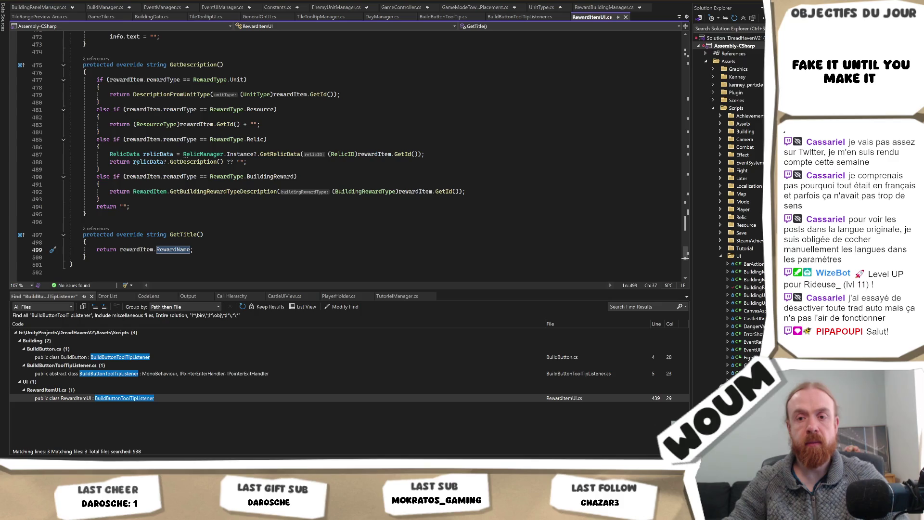
left_click(47, 419)
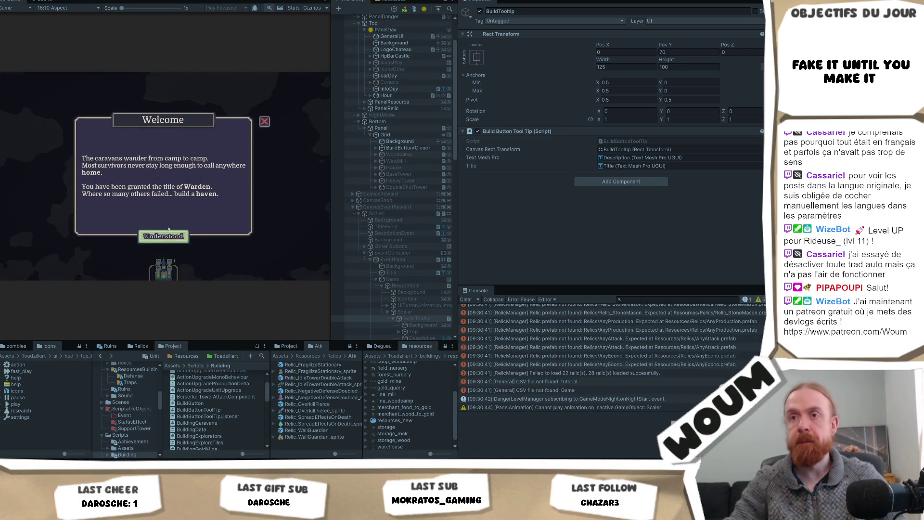
- Back in Unity, dismiss the running game's Welcome message
left_click(170, 234)
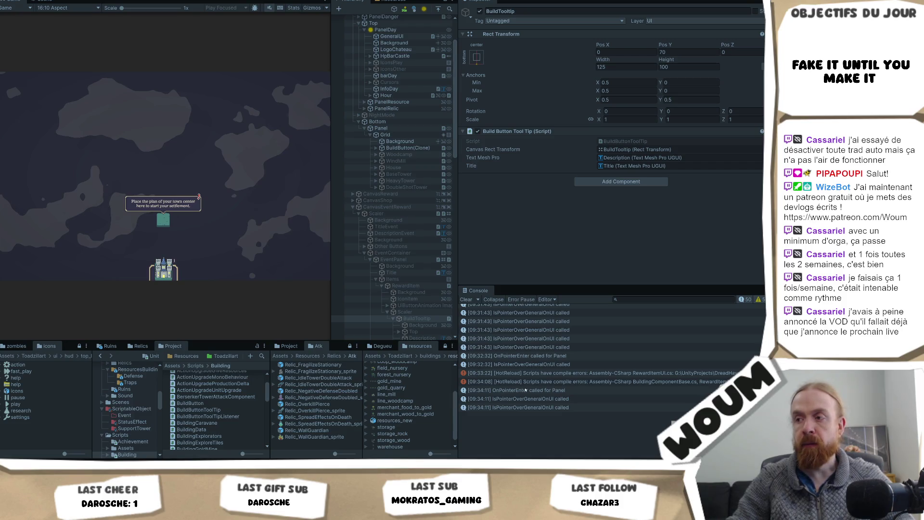
- Select the OnPointerEnter log in the Console to view its stack trace
left_click(525, 356)
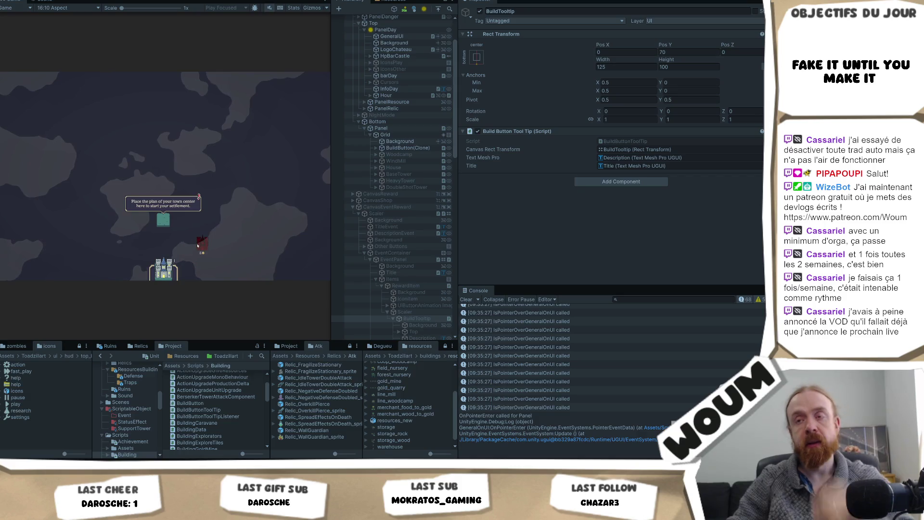
- Press Escape to test the game's settings panel toggle
key("Escape")
key("Escape")
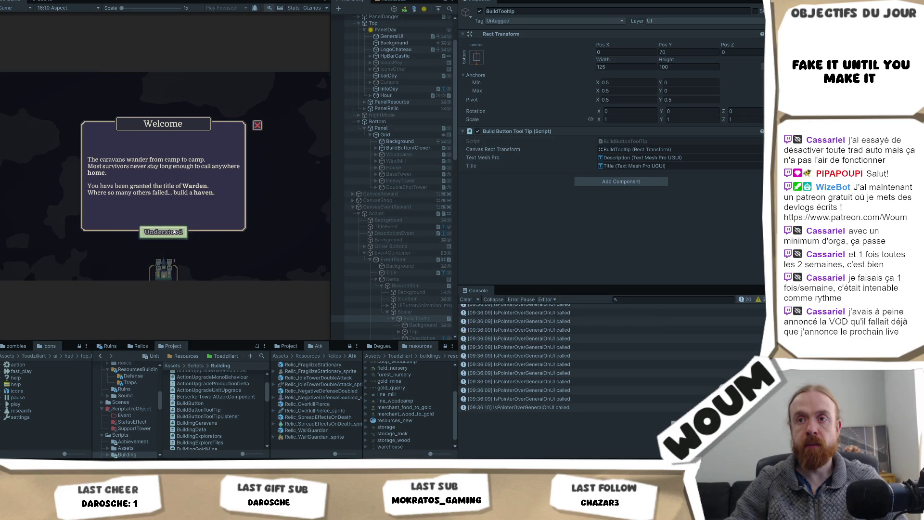
- Dismiss the welcome message, then place the town center plan on the map and confirm it
left_click(163, 267)
left_click(164, 268)
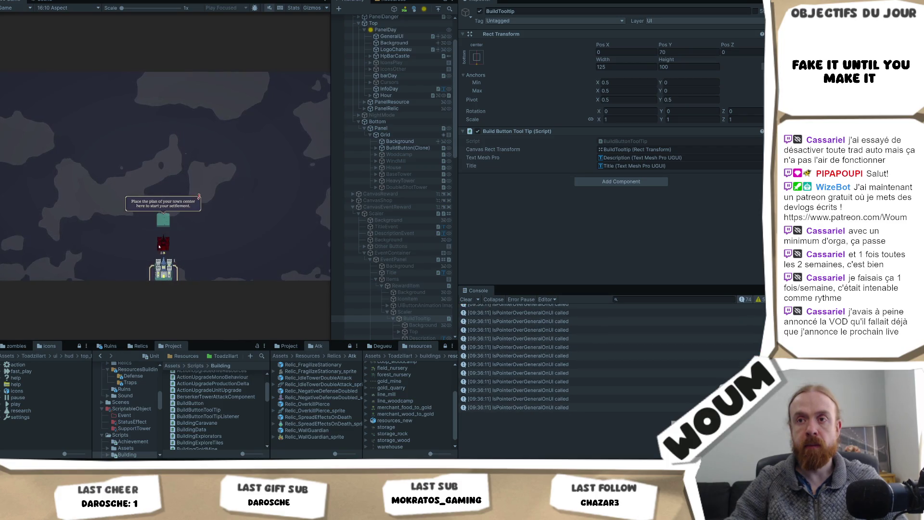
left_click(162, 225)
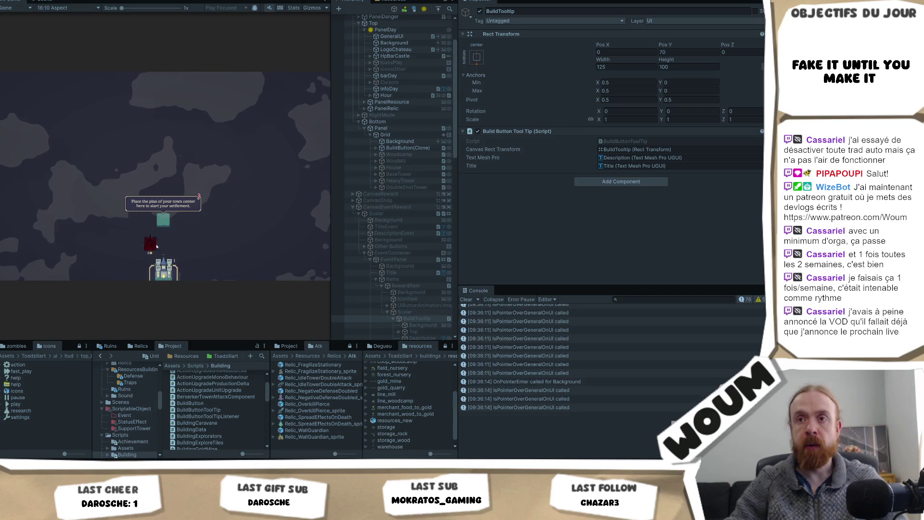
left_click(166, 224)
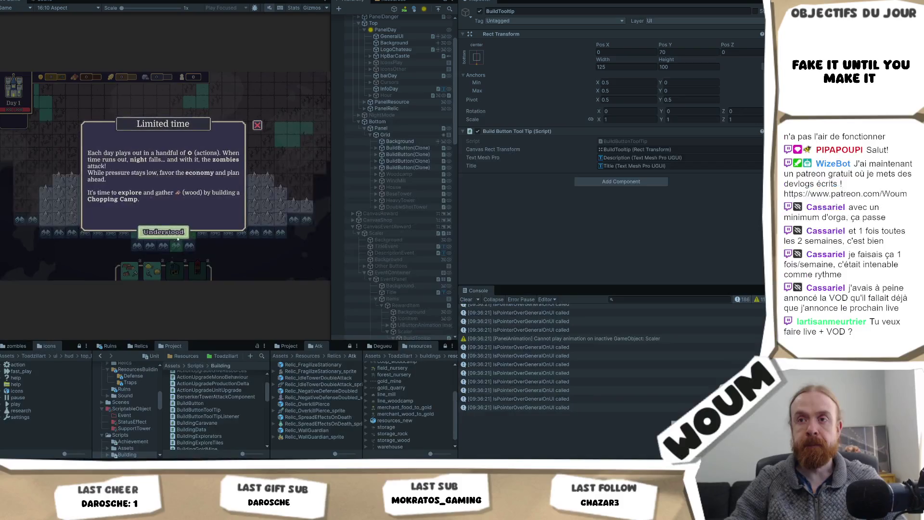
- Dismiss the Limited time tutorial, then zoom in and pan to center on the castle
left_click(177, 239)
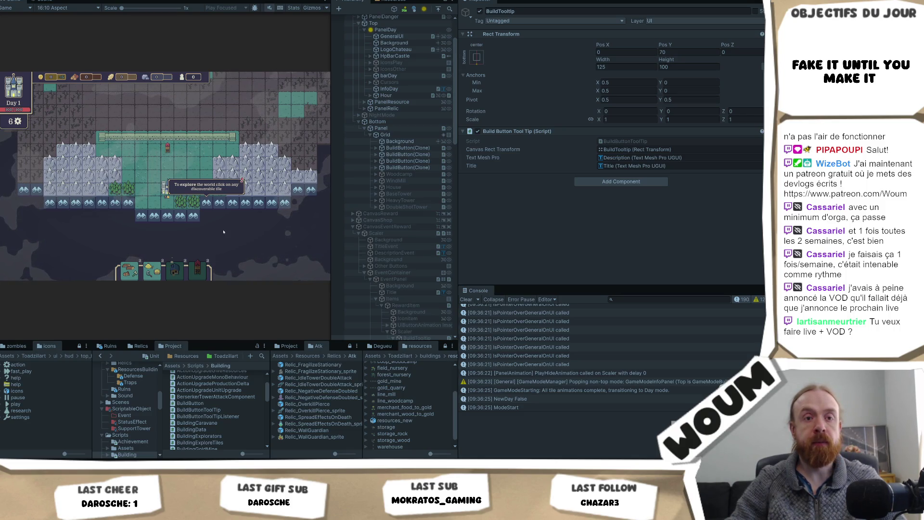
scroll(224, 232, "up", 4)
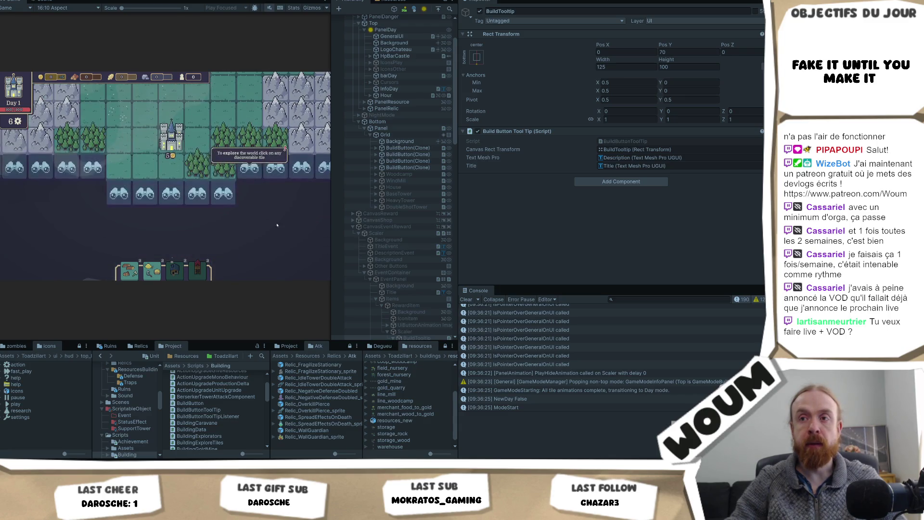
left_click_drag(276, 232, 230, 233)
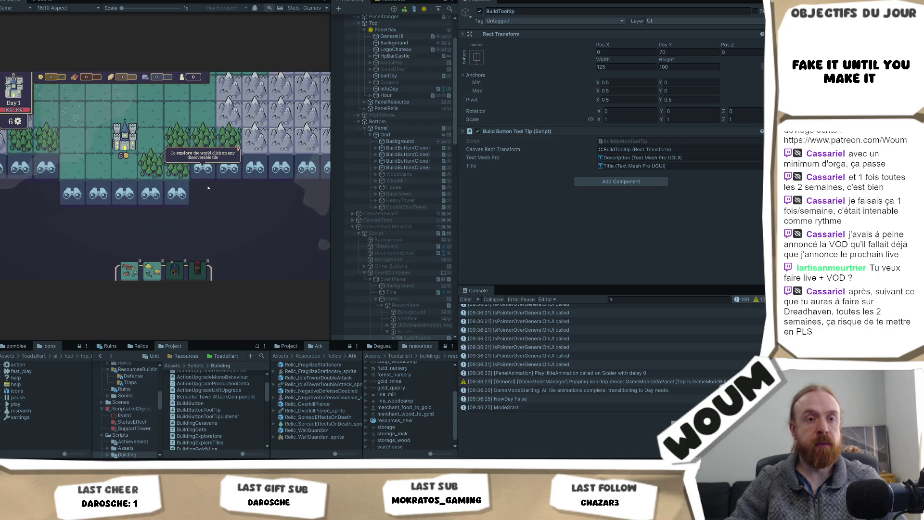
scroll(208, 188, "up", 1)
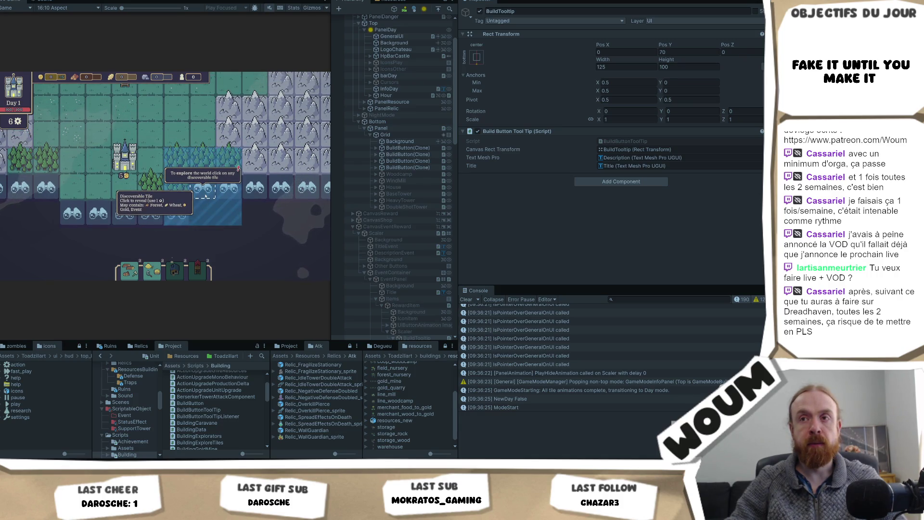
- Reveal the discoverable tile as forest and build a chopping camp on it
left_click(206, 194)
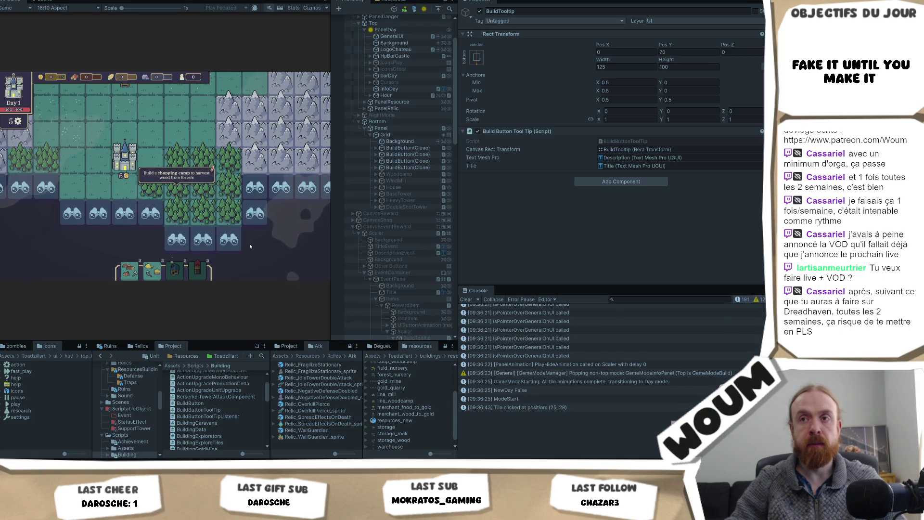
scroll(249, 247, "down", 2)
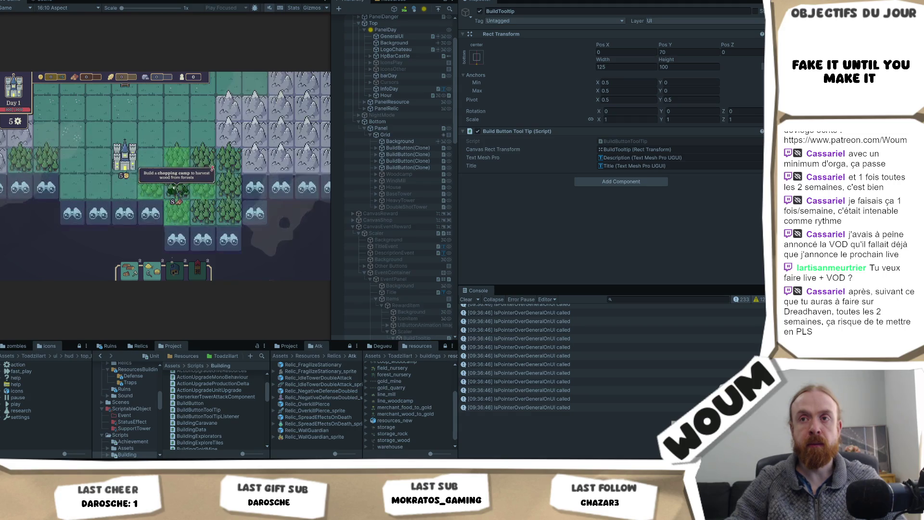
scroll(177, 211, "up", 2)
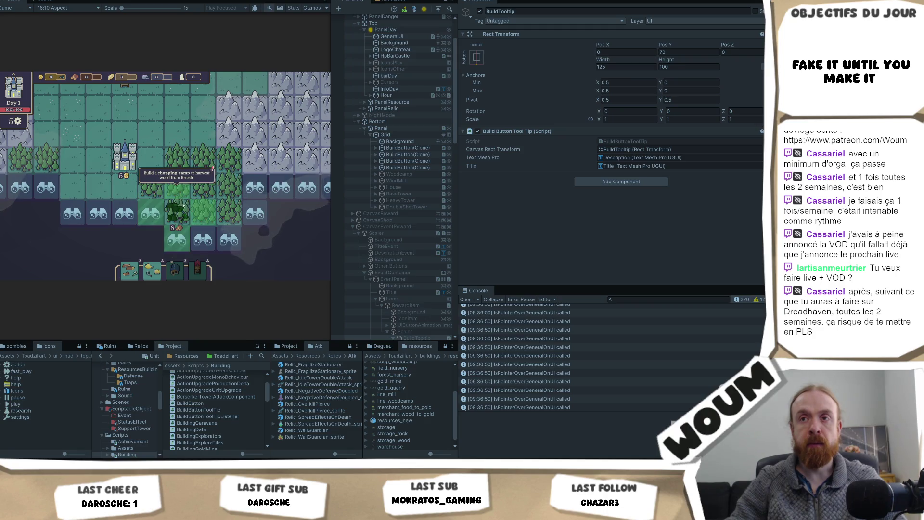
scroll(157, 182, "down", 2)
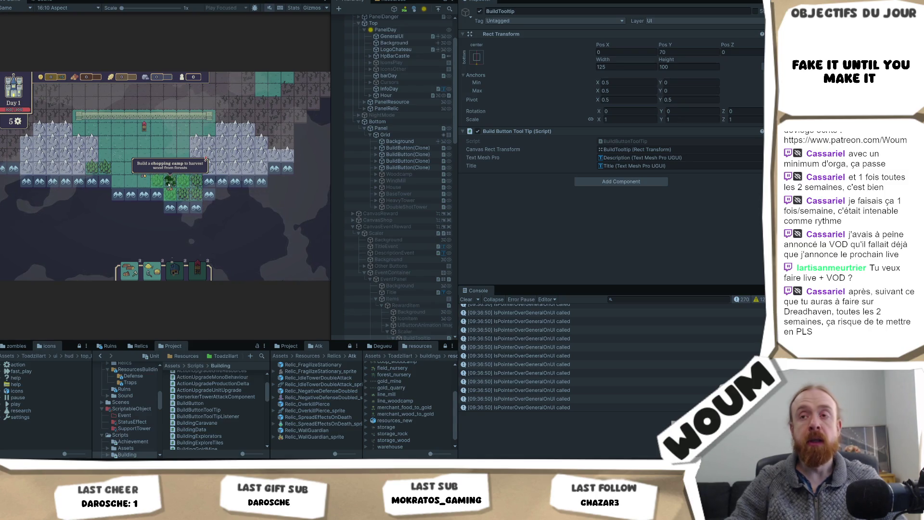
key("d")
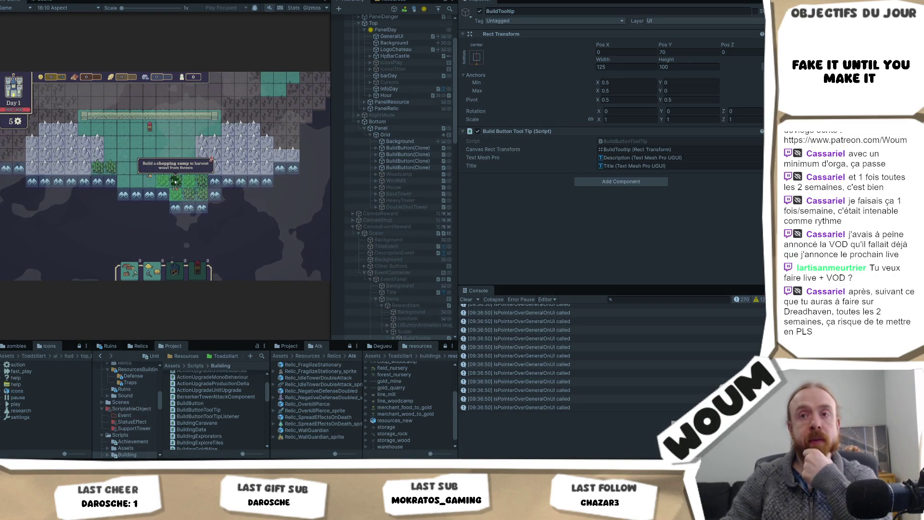
left_click(176, 181)
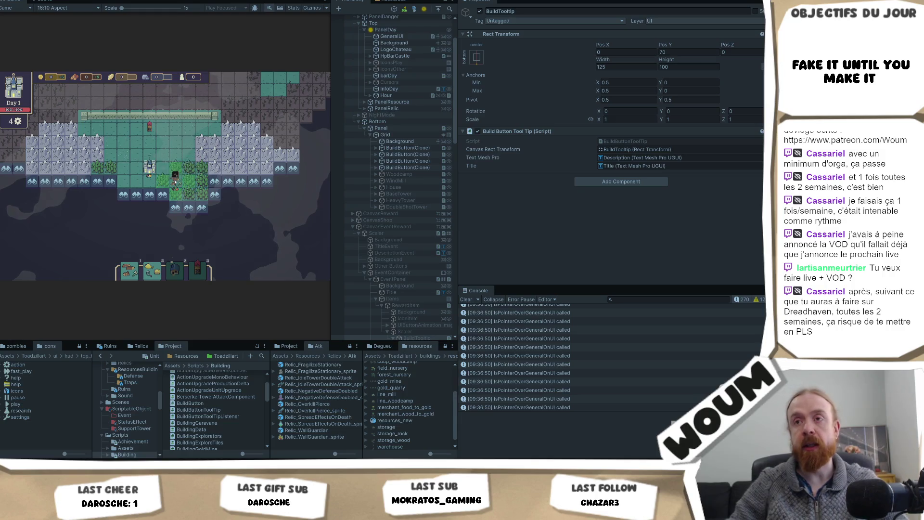
- Explore the fog and discoverable tiles around the forest, gaining wood and grass
scroll(216, 204, "up", 2)
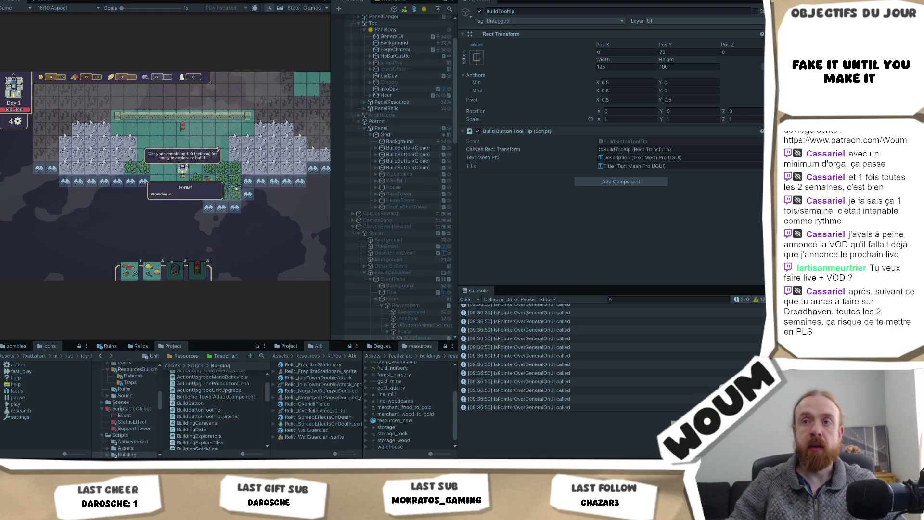
left_click(190, 219)
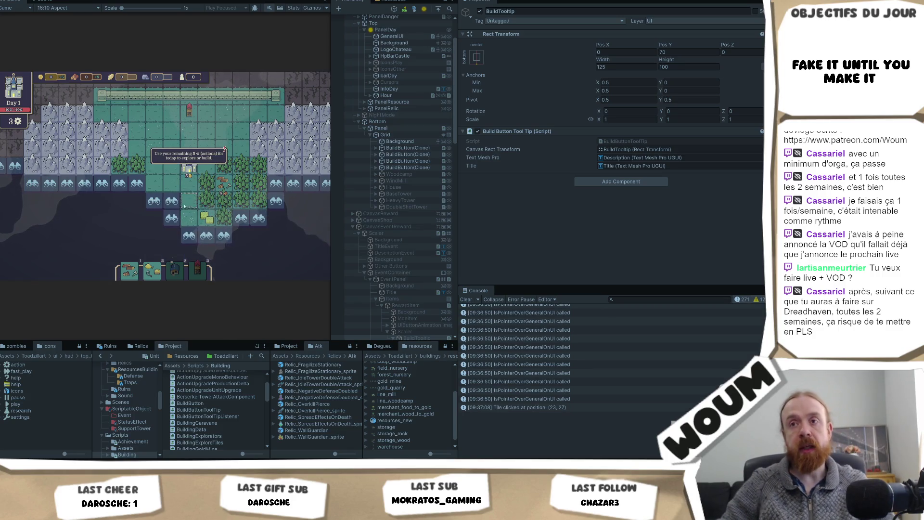
left_click(169, 207)
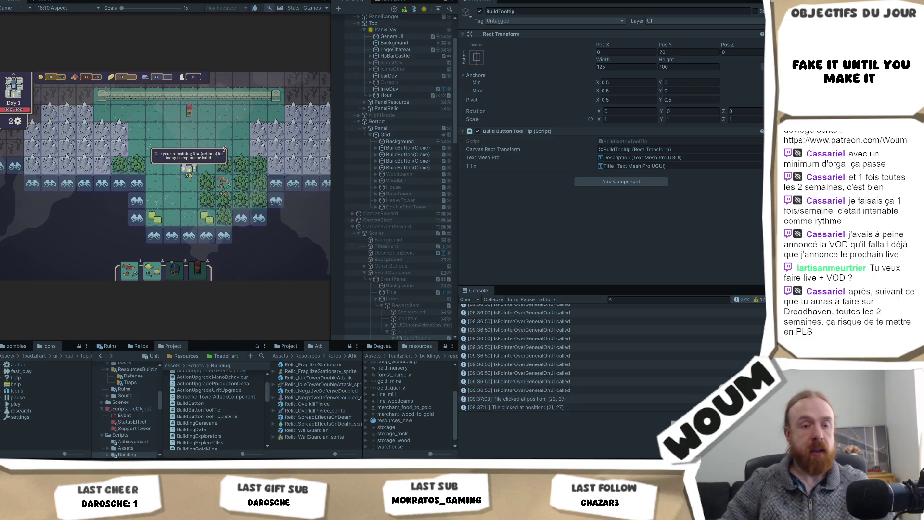
key("d")
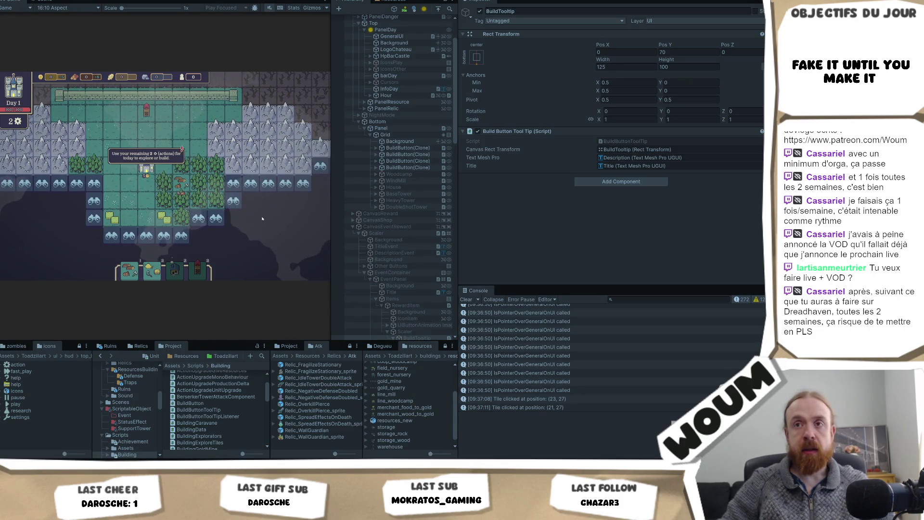
left_click(234, 184)
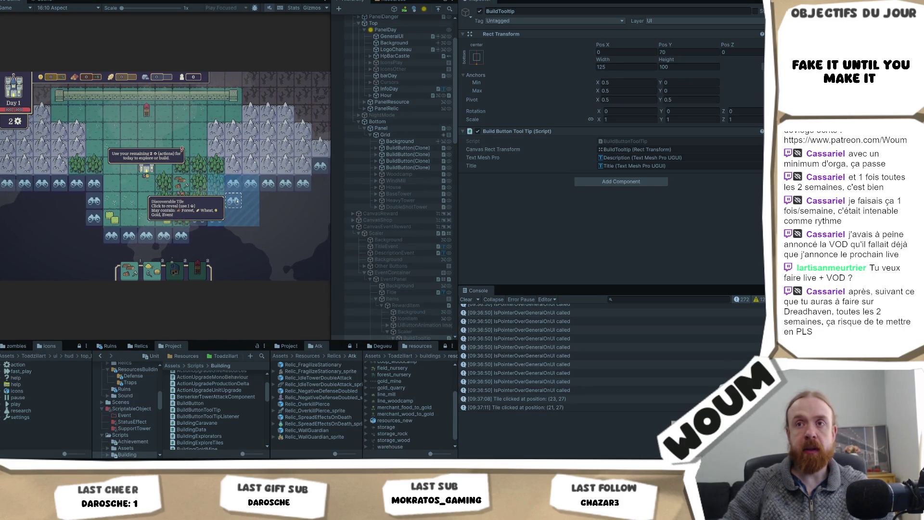
left_click(237, 201)
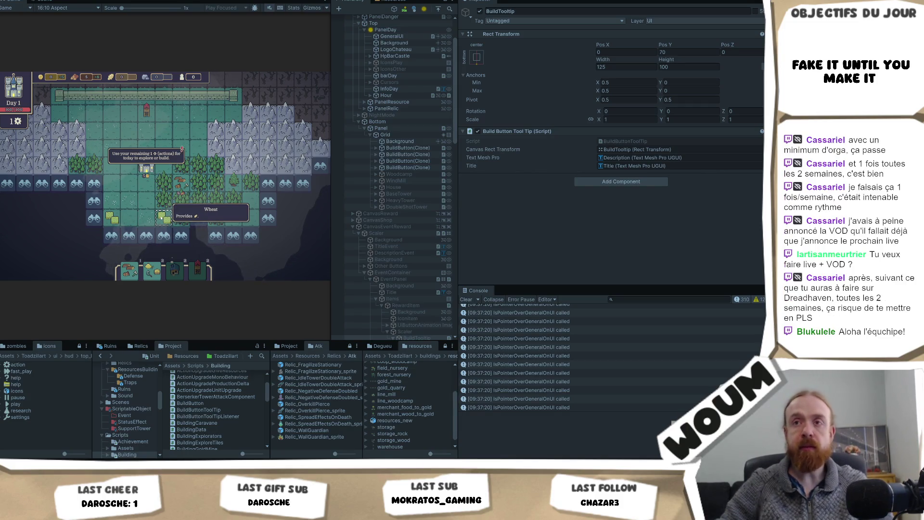
- Pan the map and spend the last actions on tiles (25, 31) and (26, 25)
key("d")
key("w")
key("a")
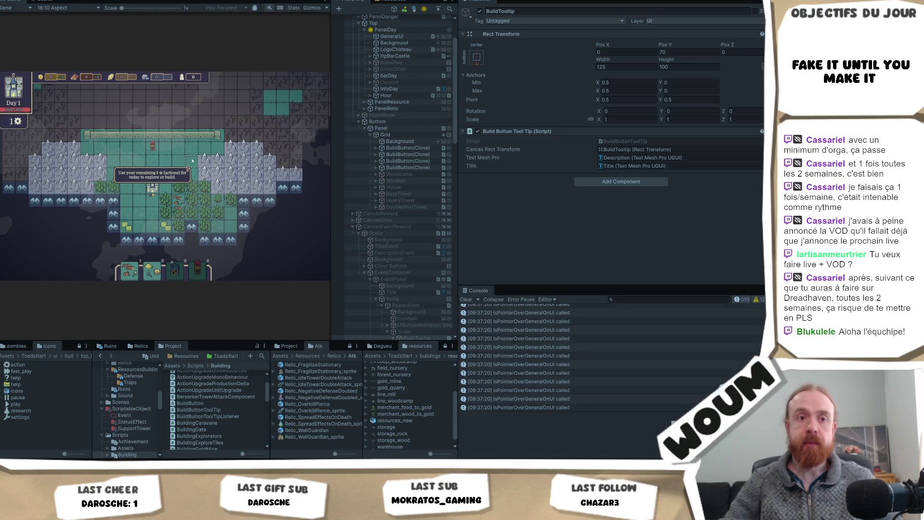
left_click(146, 188)
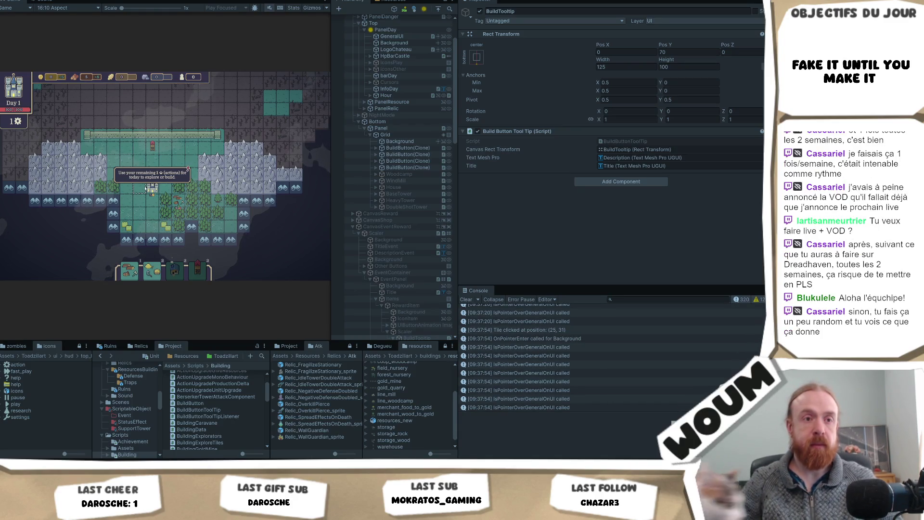
scroll(146, 189, "up", 3)
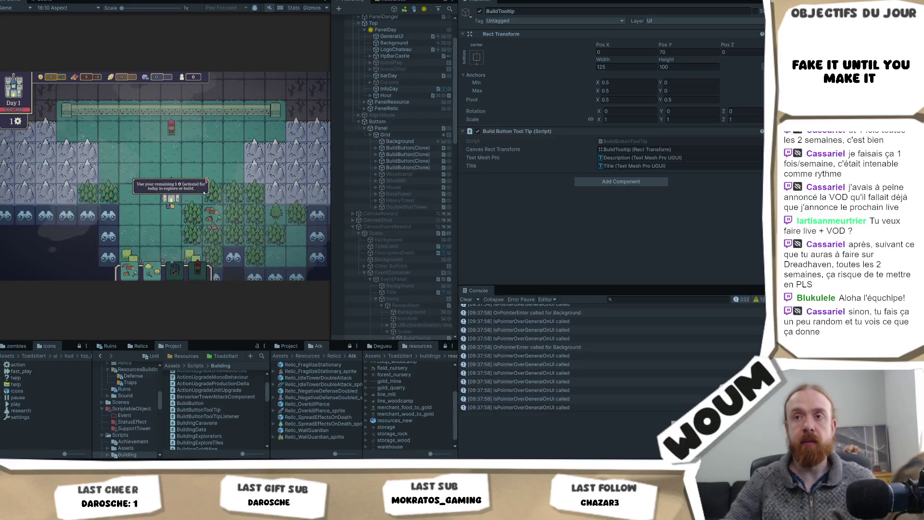
scroll(159, 233, "down", 3)
left_click(159, 233)
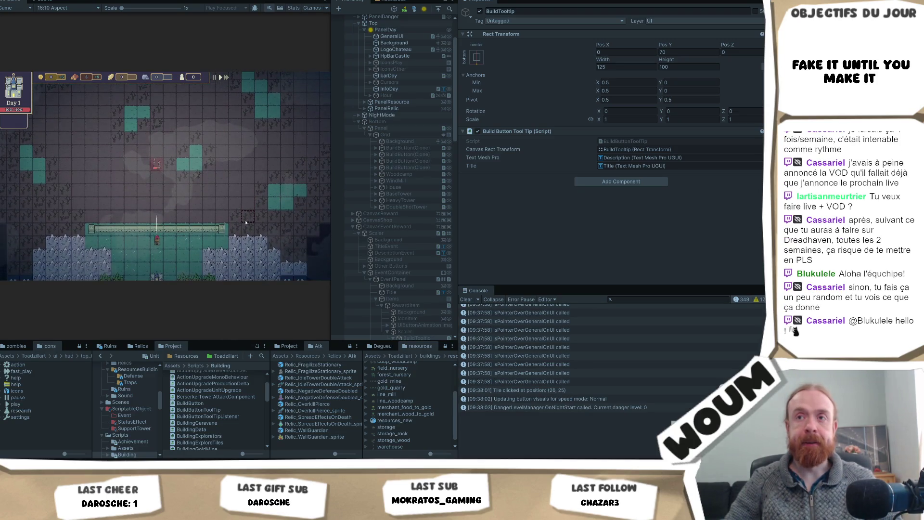
- Start Day 2, take the middle New Constructions Kit card, and switch to Visual Studio
left_click(162, 231)
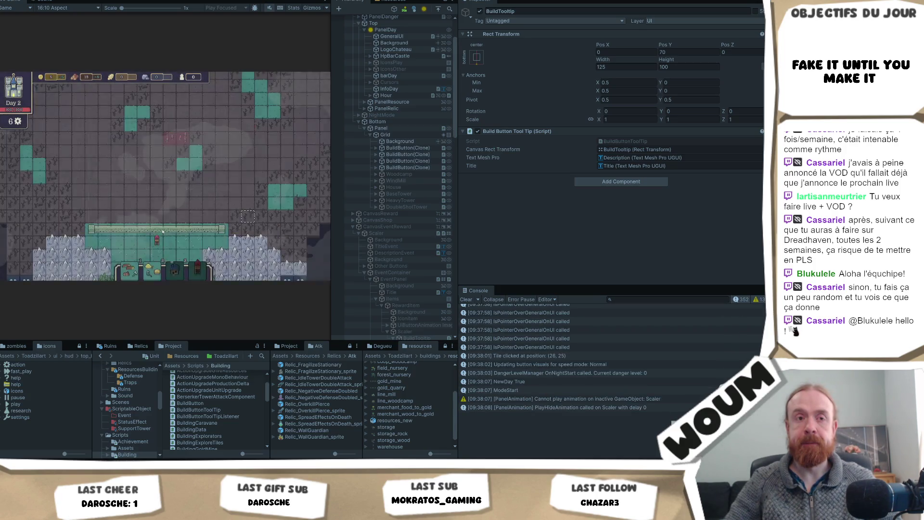
left_click(176, 193)
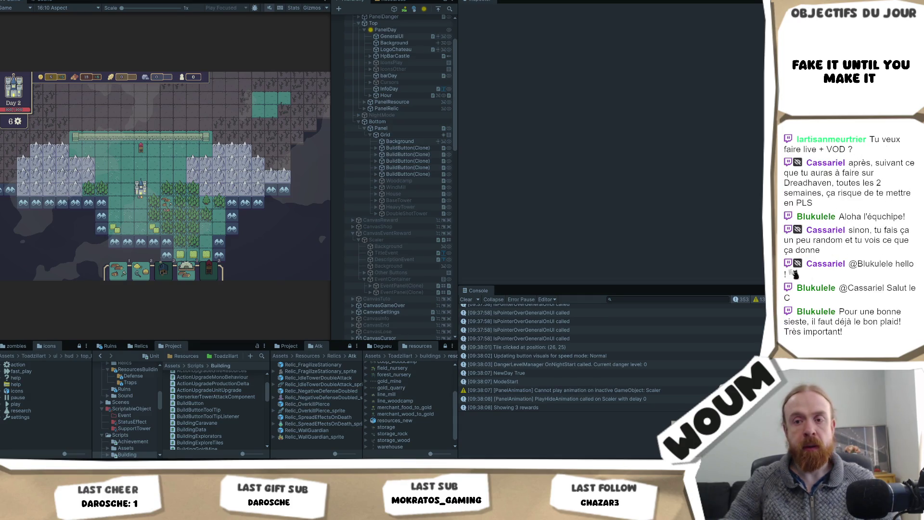
key("alt+Tab")
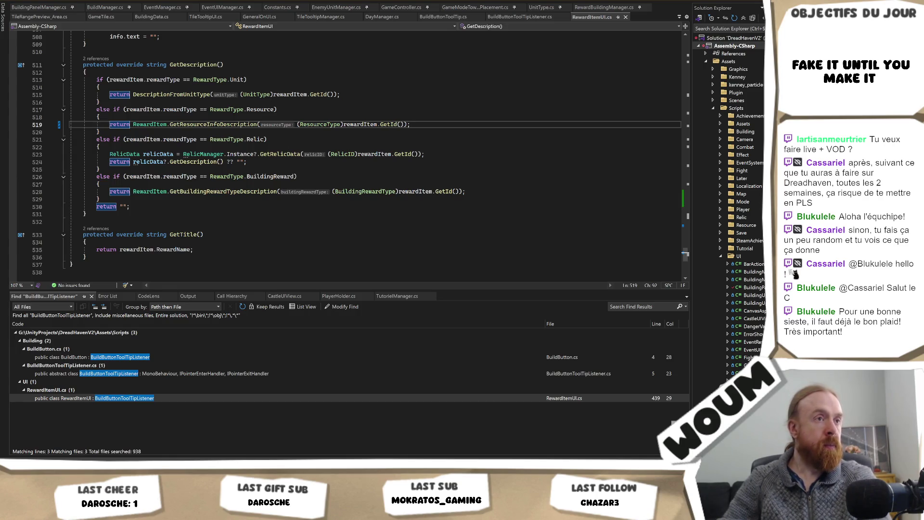
- Find the rewardName line 454 in RewardItemUI.cs, change 'x' to '+' before the amount, and save
key("ctrl+shift+f")
key("Return")
double_click(130, 352)
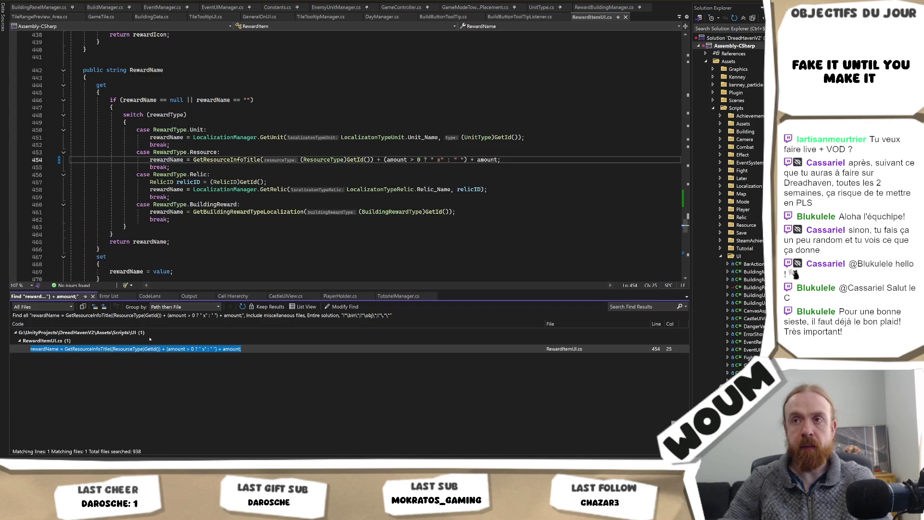
left_click(440, 159)
key("BackSpace")
type("+")
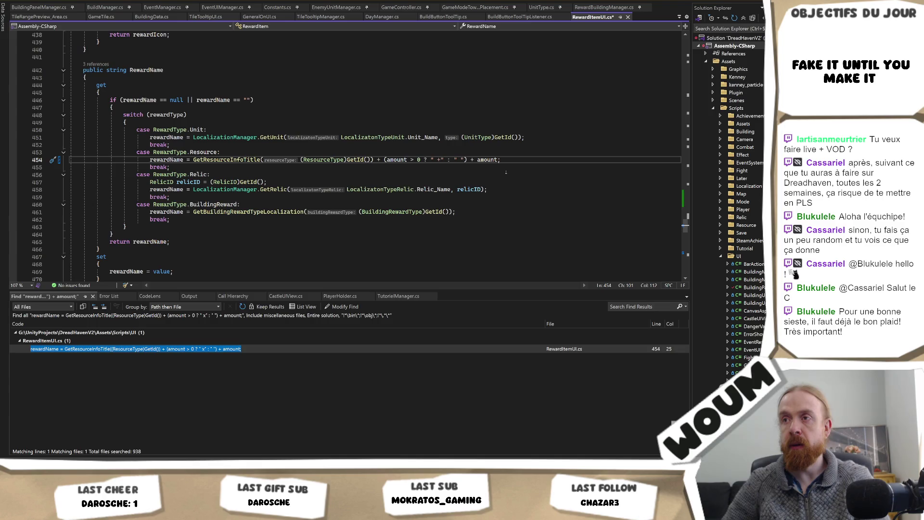
key("ctrl+s")
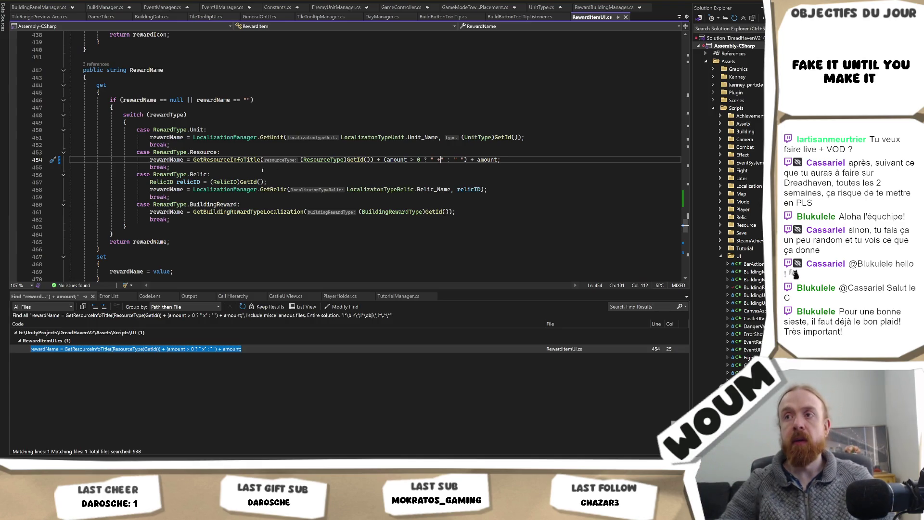
left_click(226, 160, "ctrl")
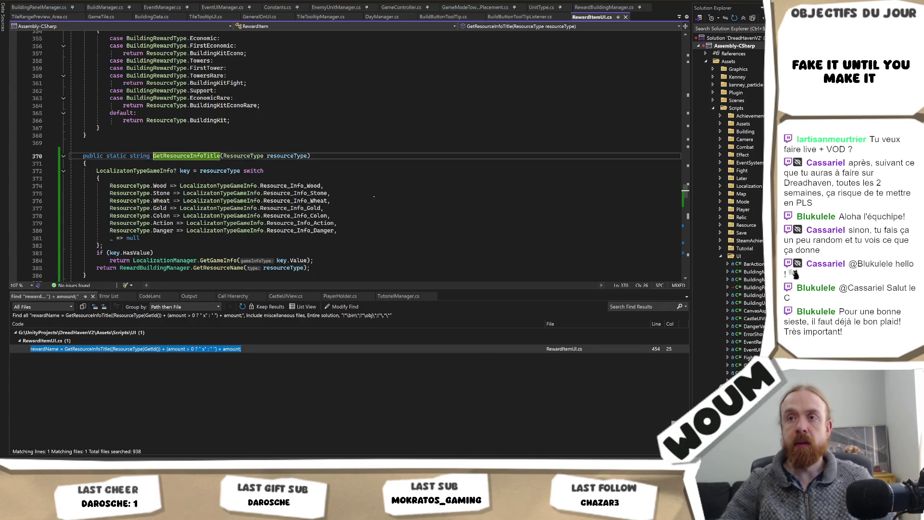
scroll(374, 197, "down", 1)
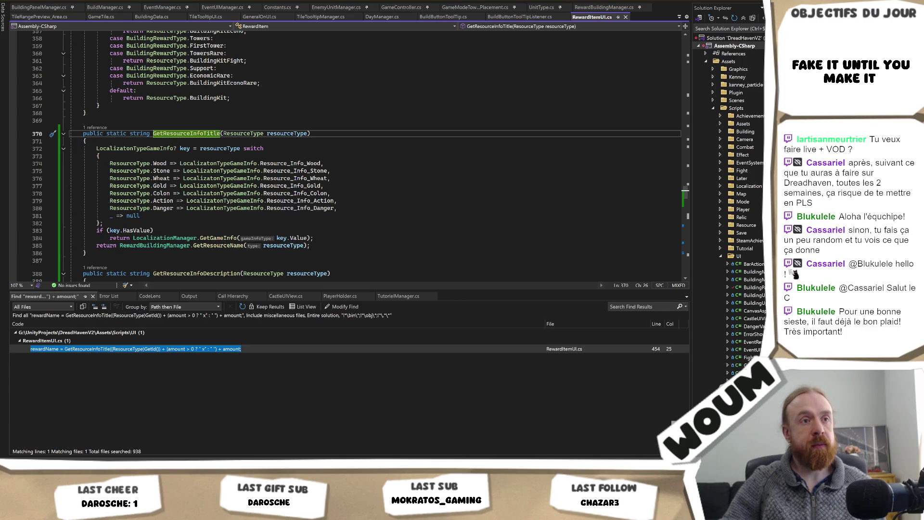
mouse_move(324, 163)
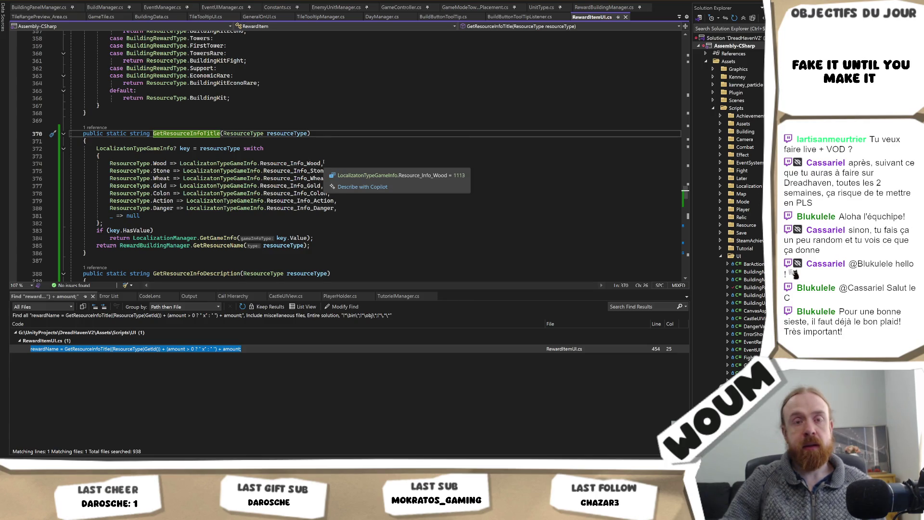
left_click(330, 137)
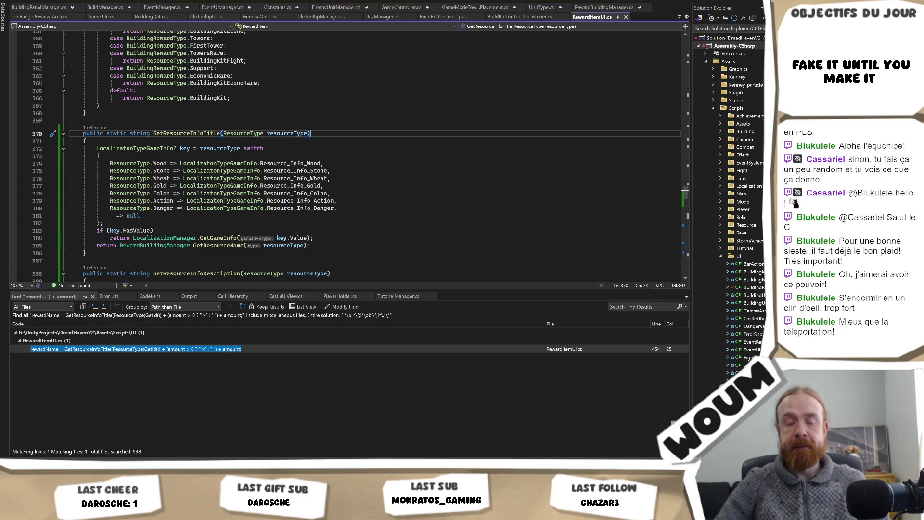
scroll(342, 204, "down", 6)
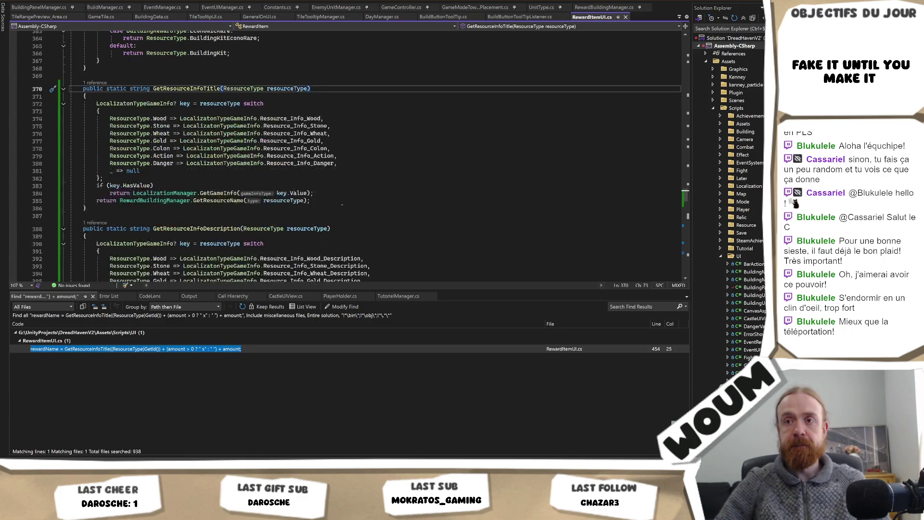
- Select Resource_Info_Wood_Description on line 392 and go to its definition in LocalizationManager.cs
scroll(342, 205, "up", 3)
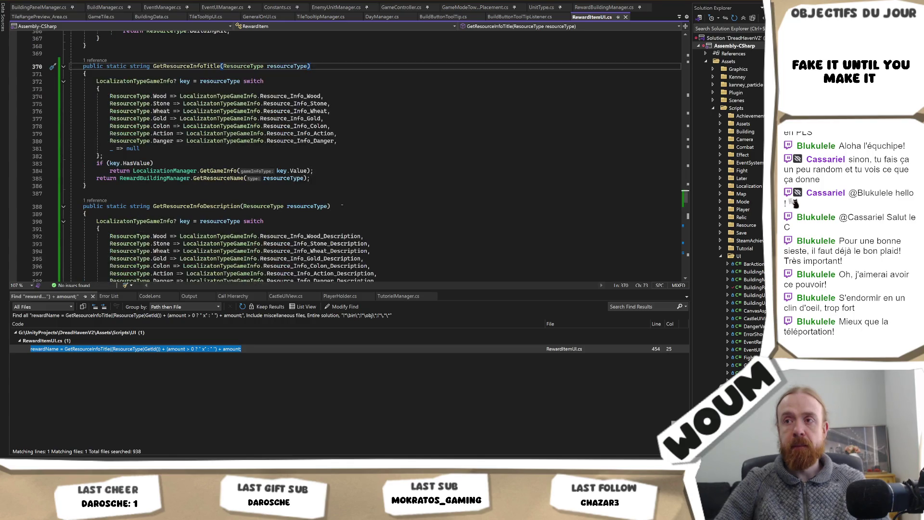
scroll(342, 205, "down", 1)
double_click(311, 214)
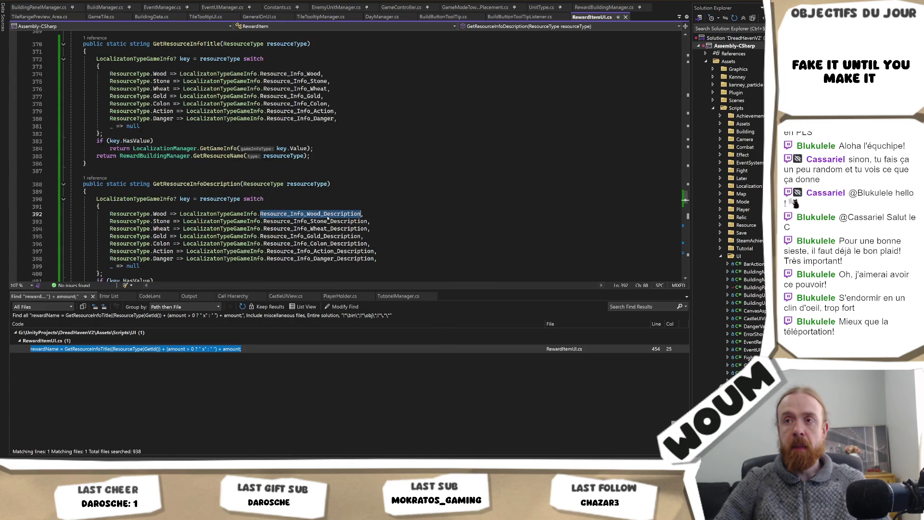
scroll(422, 225, "down", 2)
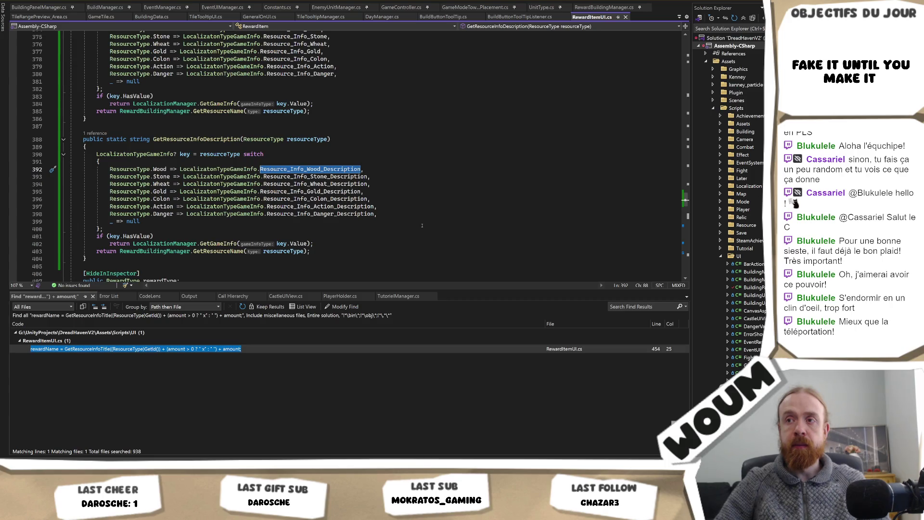
left_click(378, 184)
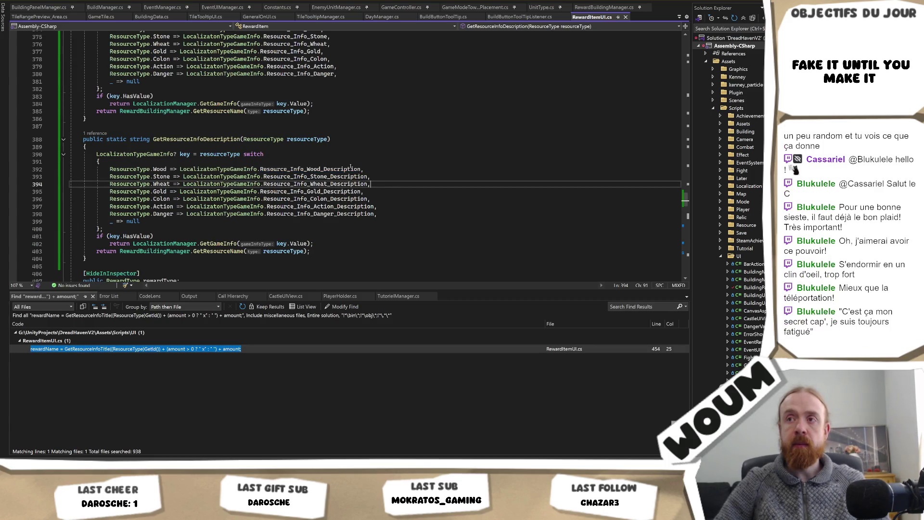
mouse_move(342, 173)
left_click(343, 169, "ctrl")
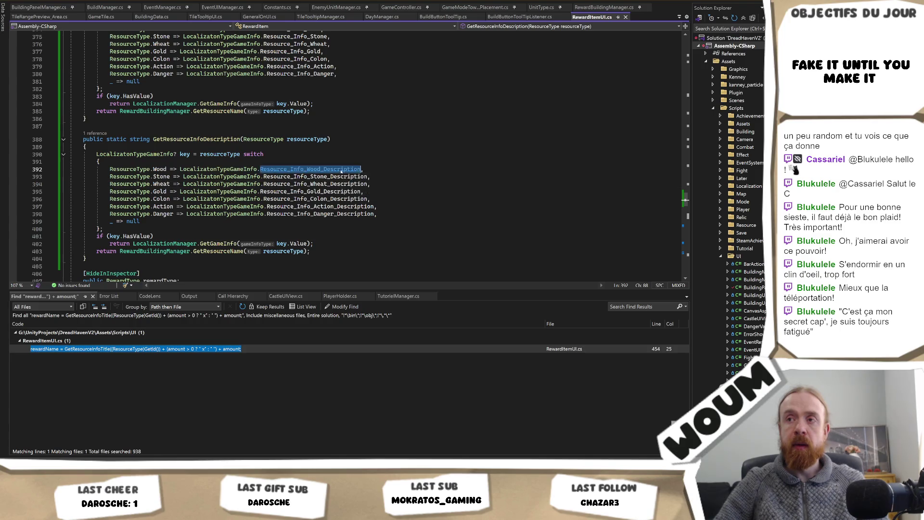
scroll(352, 182, "down", 6)
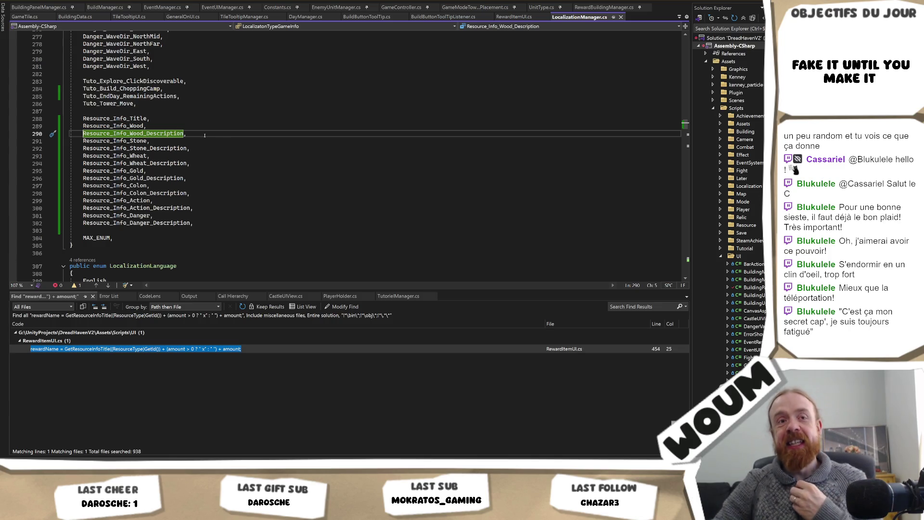
left_click(182, 128)
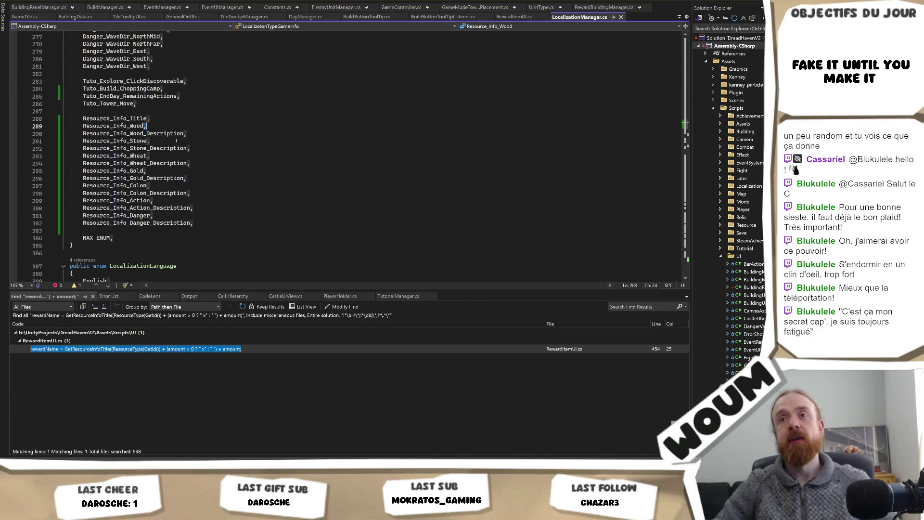
double_click(140, 133)
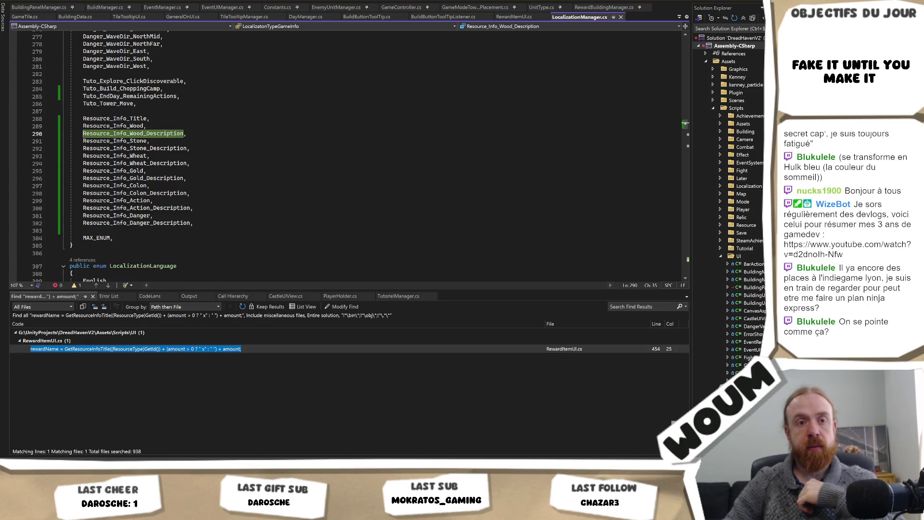
mouse_move(64, 511)
left_click(64, 428)
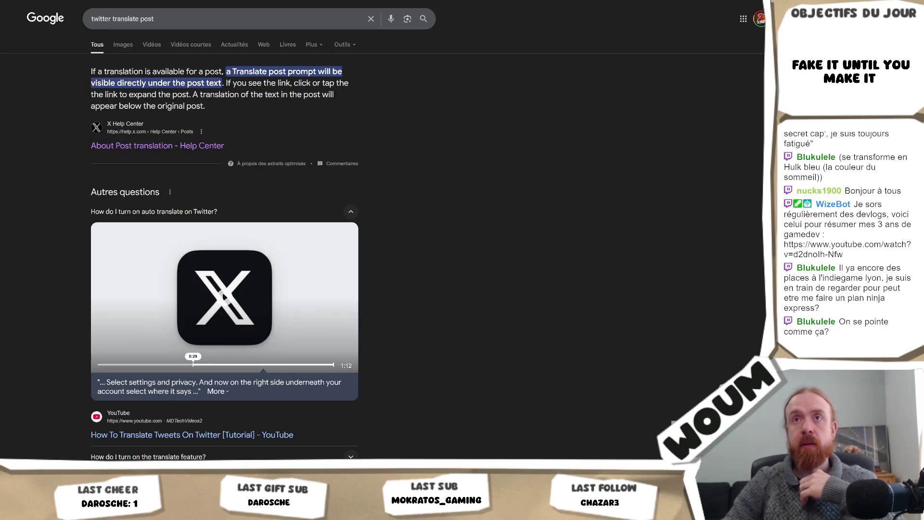
- Search 'indie game lyon' in a new tab and open the official site's À propos page
key("ctrl+t")
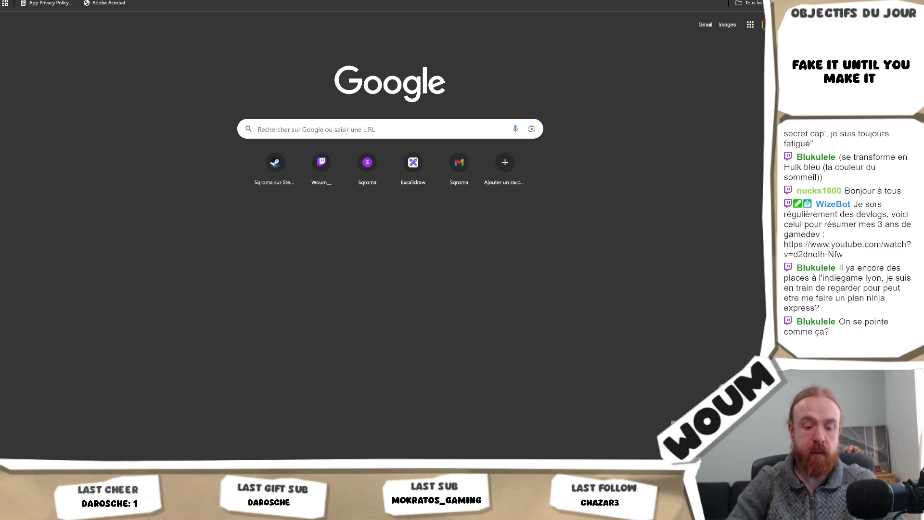
type("indie game lyon")
key("Return")
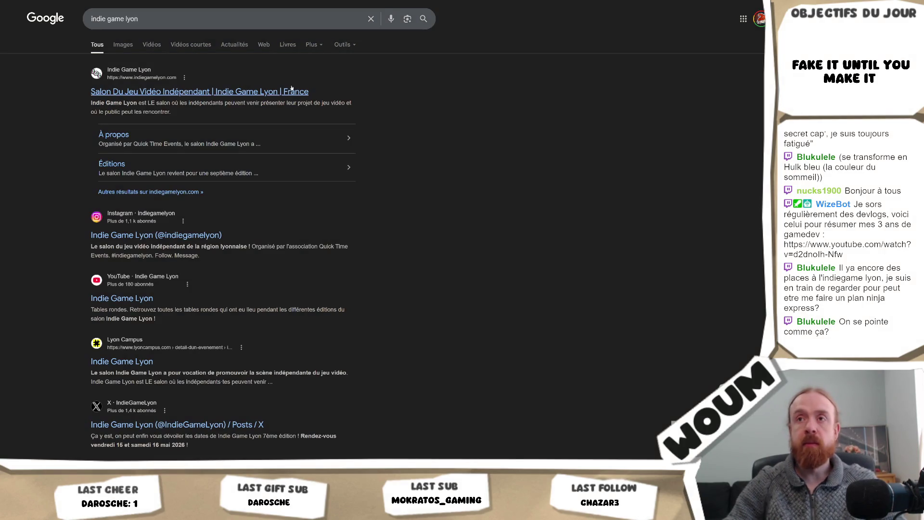
left_click(250, 94)
scroll(333, 110, "down", 4)
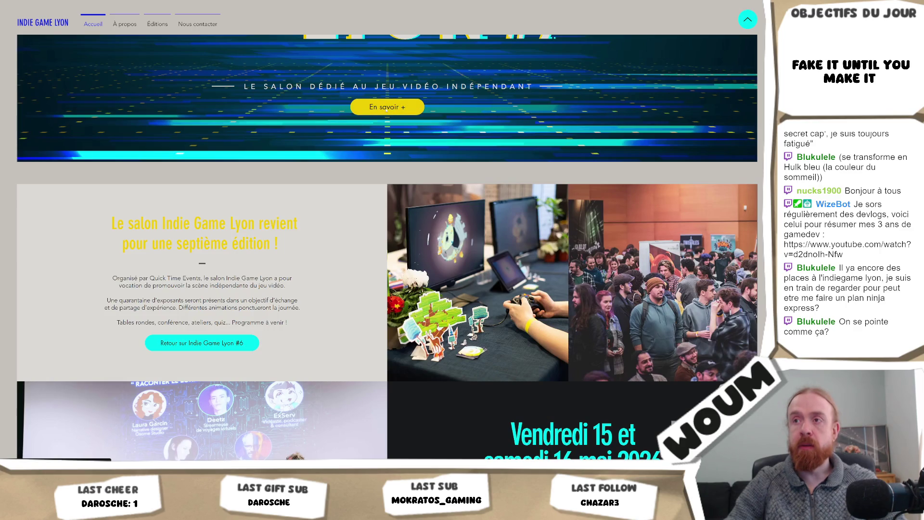
left_click(388, 106)
- Scroll through the Où, Quand and Combien details and the map, then back to the top banner
scroll(413, 192, "down", 7)
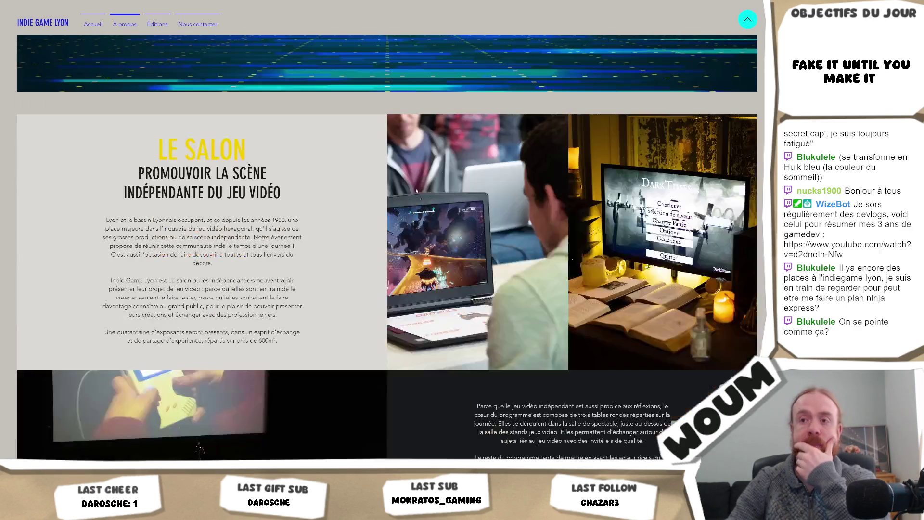
scroll(411, 192, "down", 10)
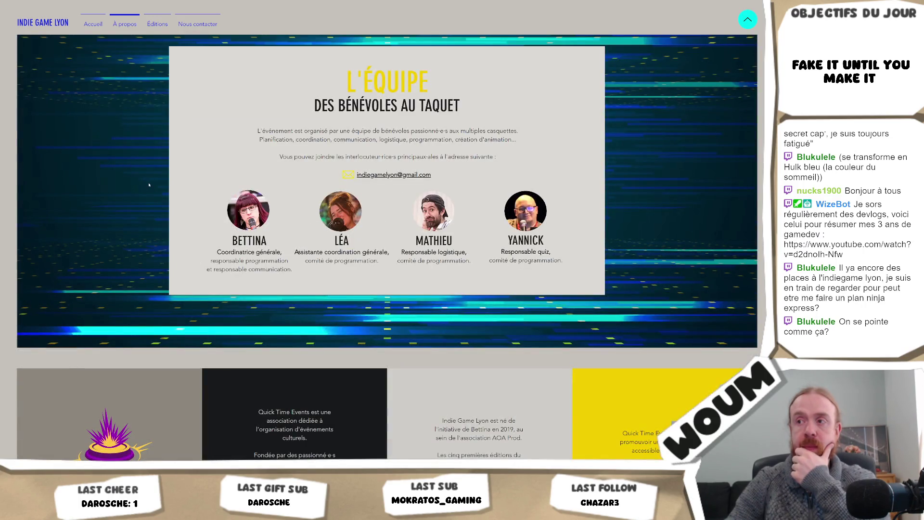
scroll(149, 185, "down", 4)
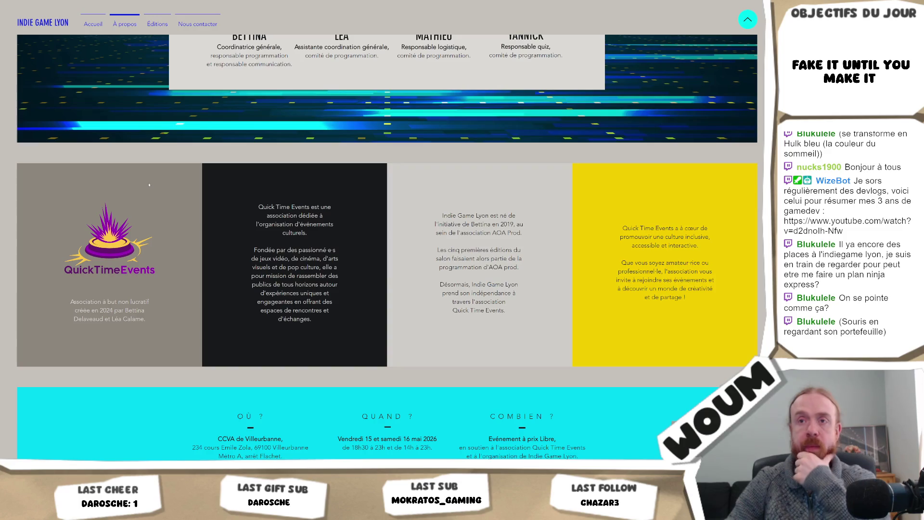
scroll(149, 185, "down", 3)
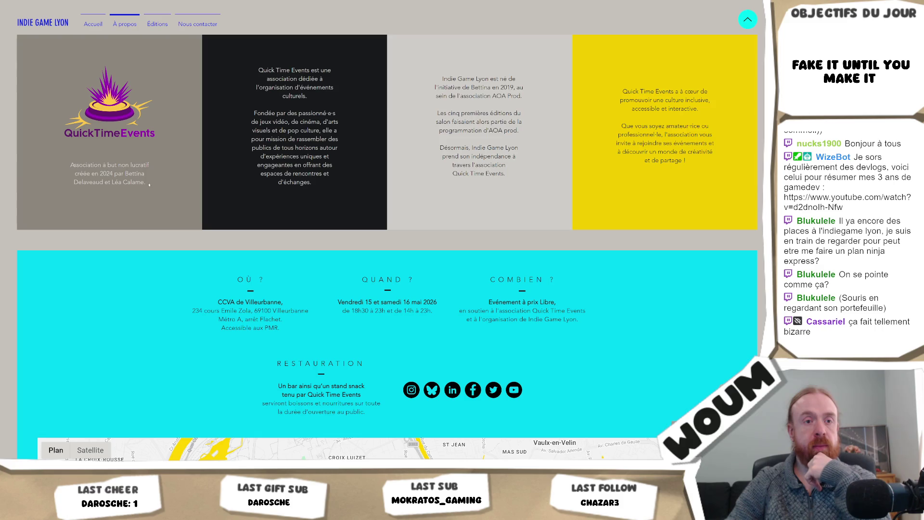
scroll(149, 184, "down", 3)
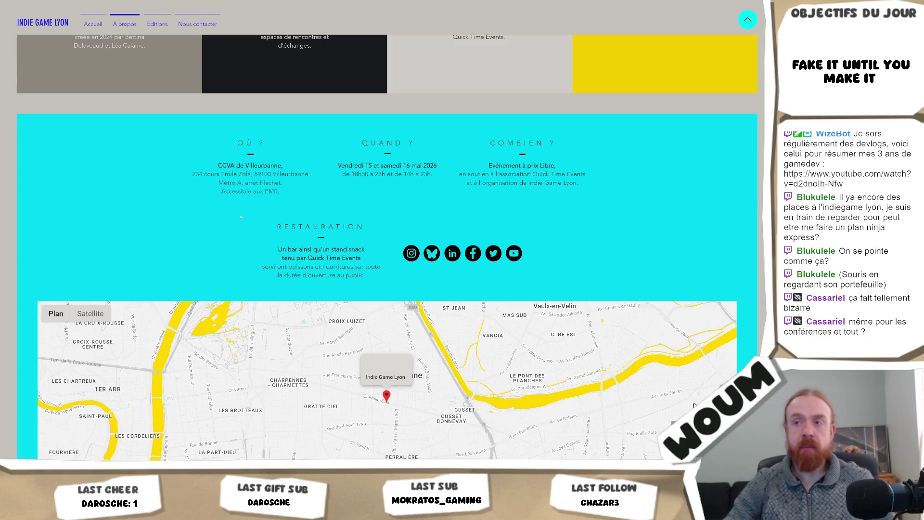
scroll(237, 217, "down", 2)
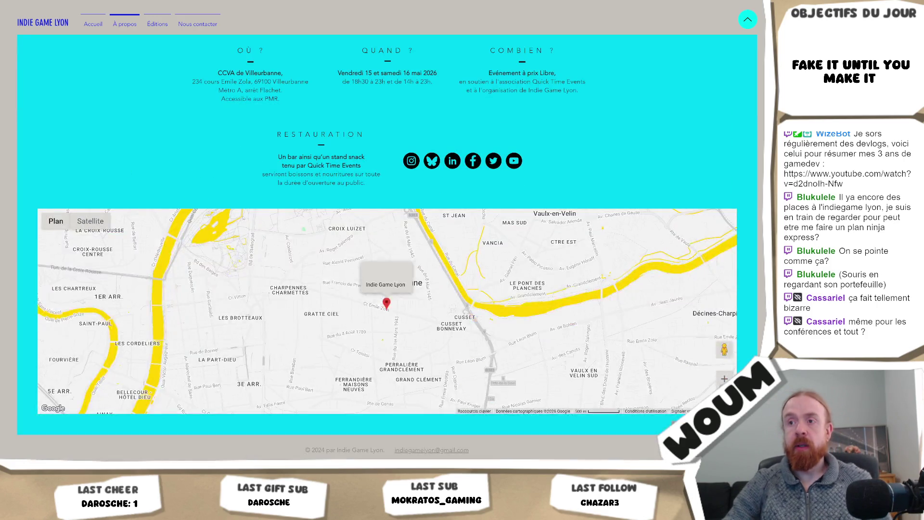
scroll(206, 285, "up", 3)
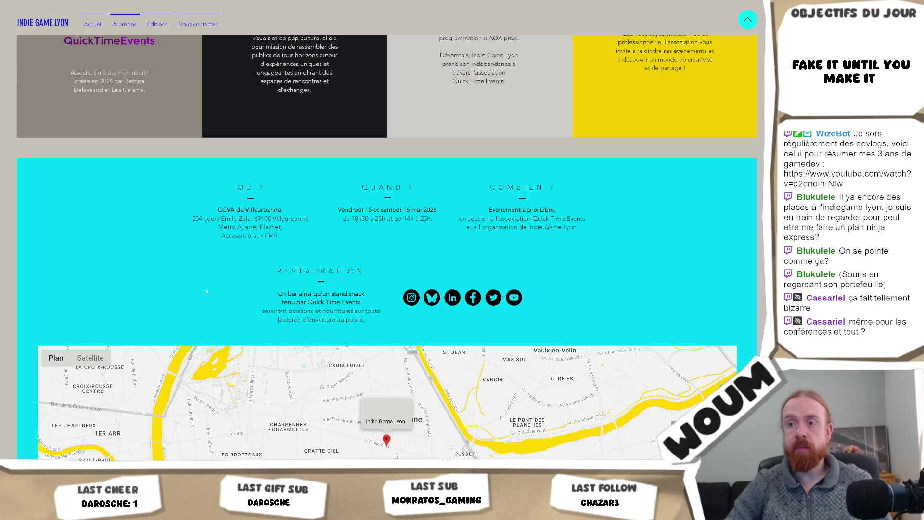
scroll(207, 291, "down", 3)
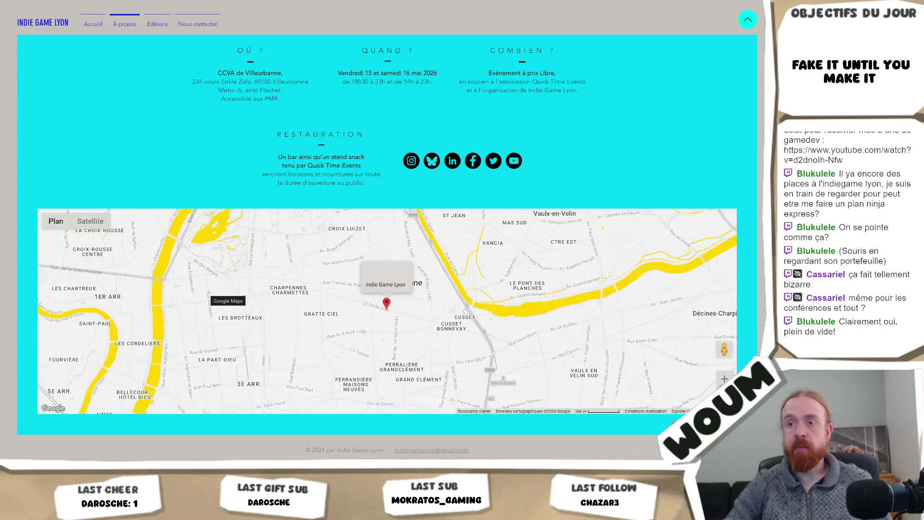
scroll(395, 317, "up", 2)
scroll(388, 241, "down", 2)
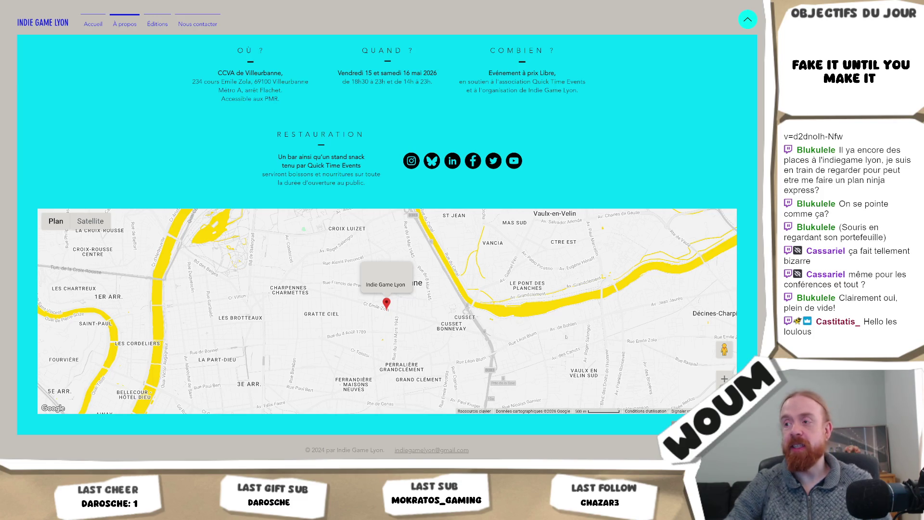
scroll(567, 337, "up", 15)
scroll(566, 337, "up", 15)
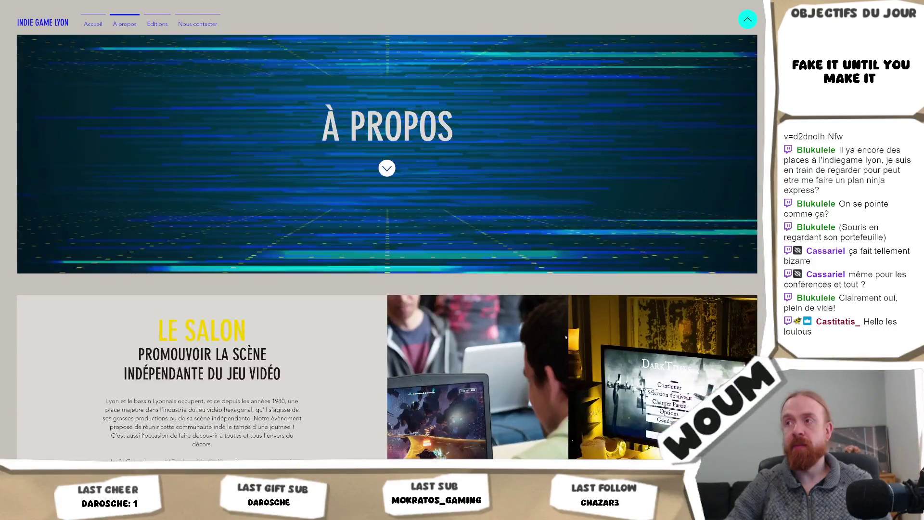
left_click(157, 24)
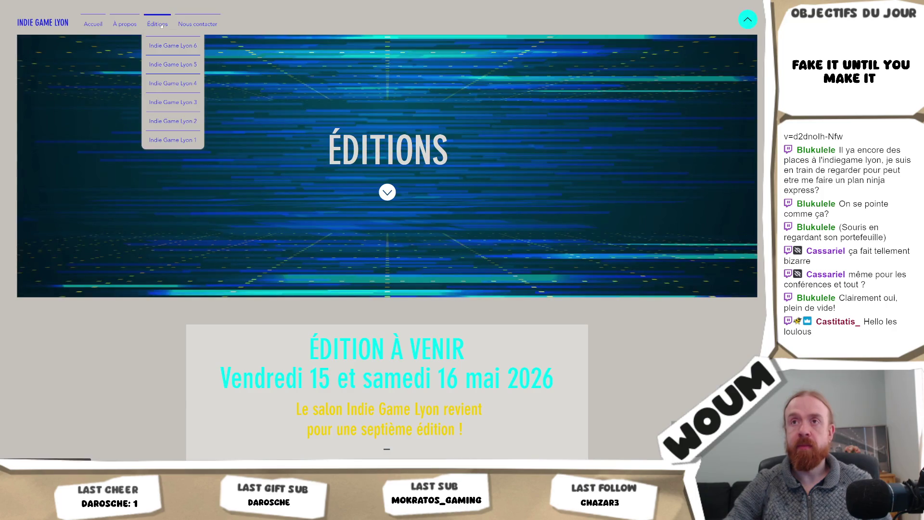
- Scroll past the upcoming 2026 edition announcement to the banners of previous editions
scroll(93, 232, "down", 1)
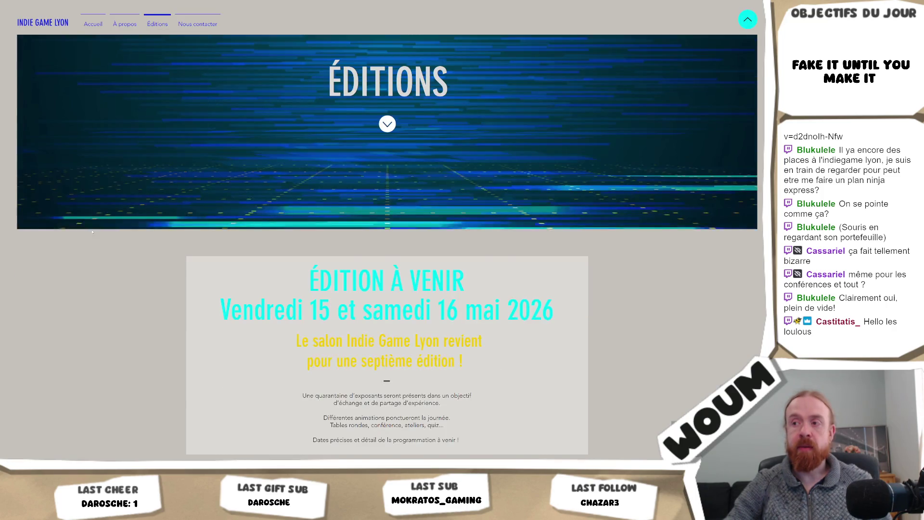
scroll(93, 232, "down", 2)
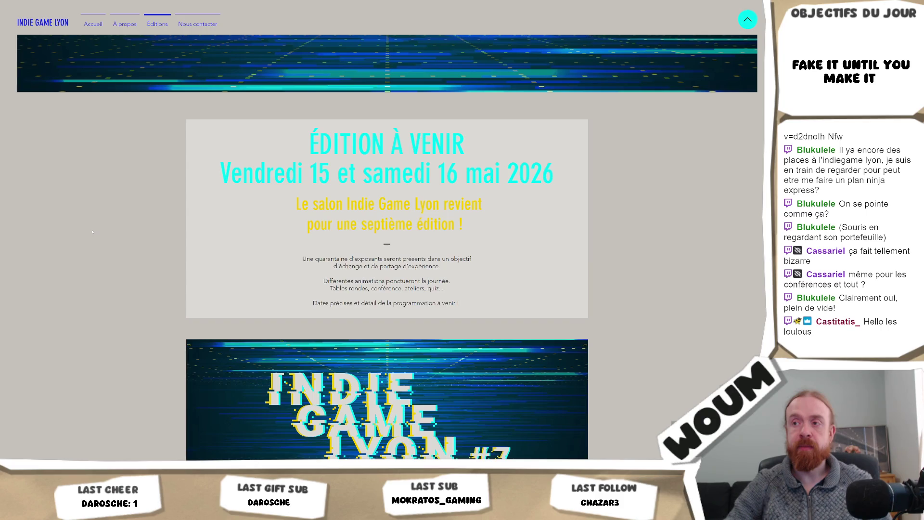
scroll(93, 232, "down", 6)
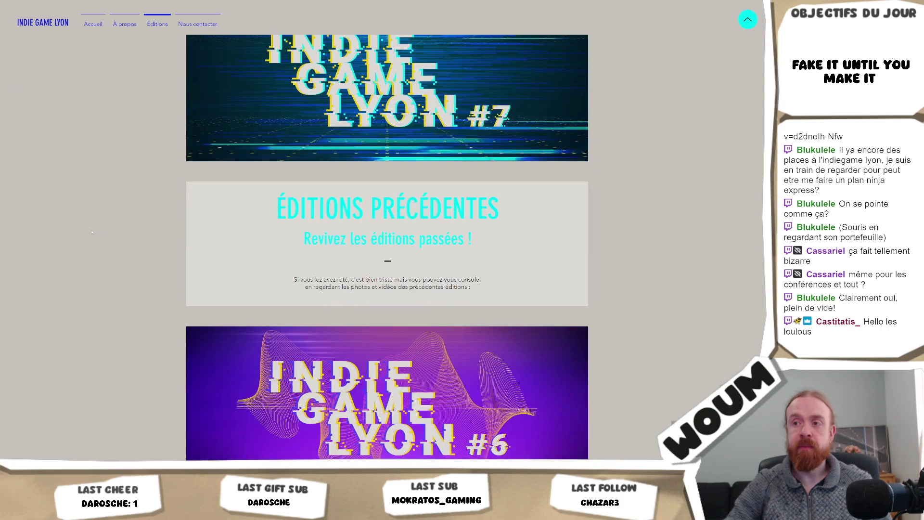
scroll(92, 232, "down", 15)
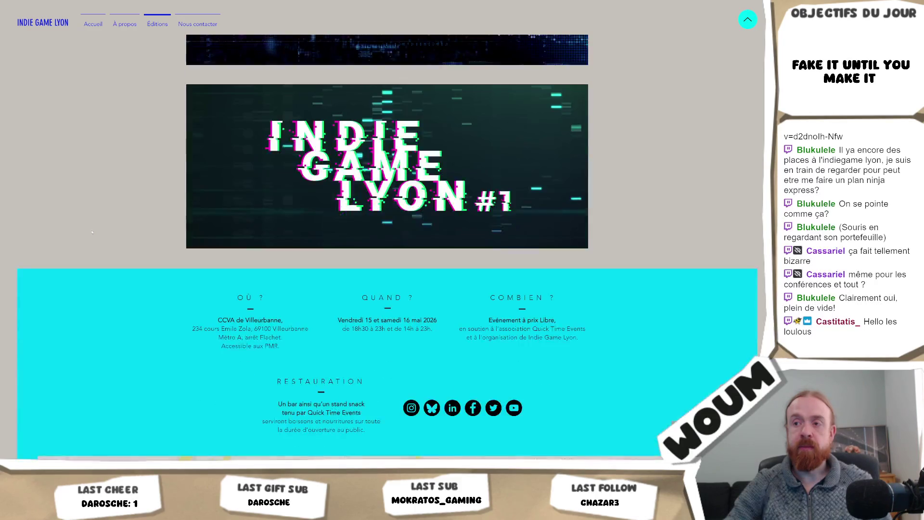
scroll(93, 233, "up", 3)
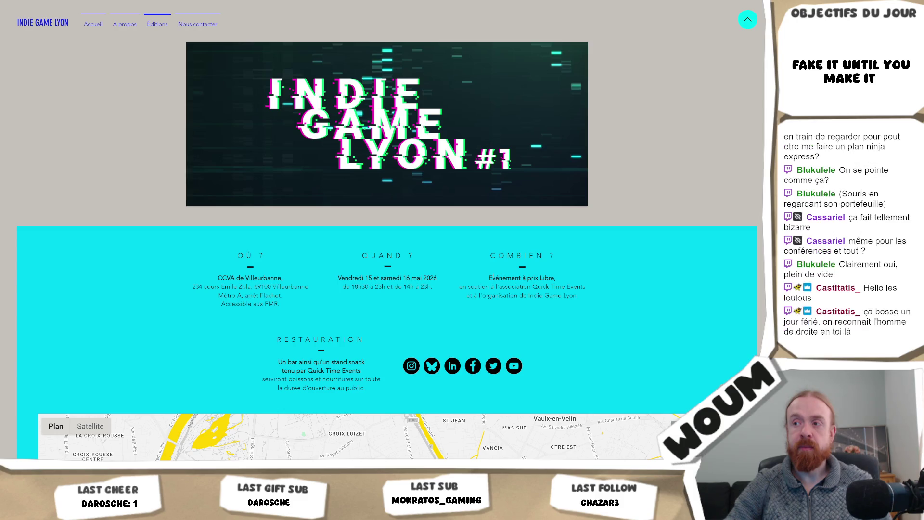
- Select the where and when event details in the info columns, then clear the selection
left_click_drag(489, 275, 582, 295)
left_click(583, 294)
left_click_drag(583, 295, 707, 309)
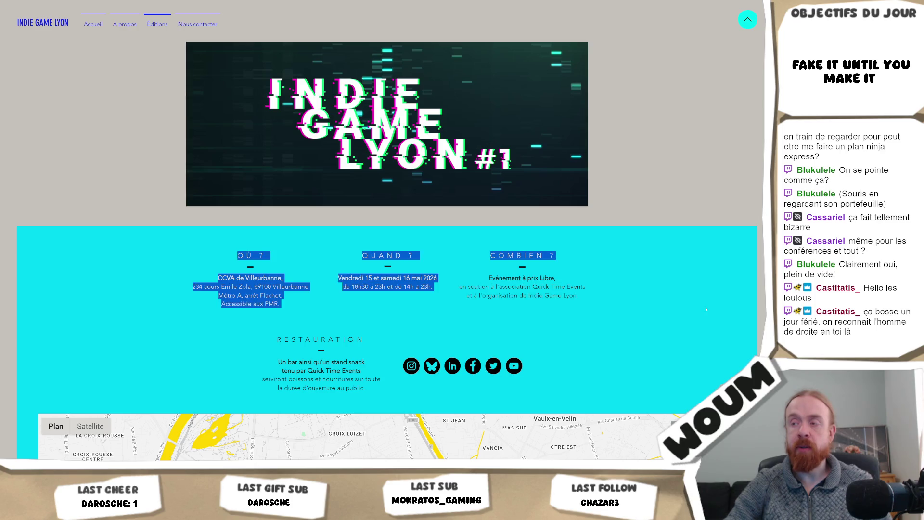
left_click(157, 24)
mouse_move(91, 17)
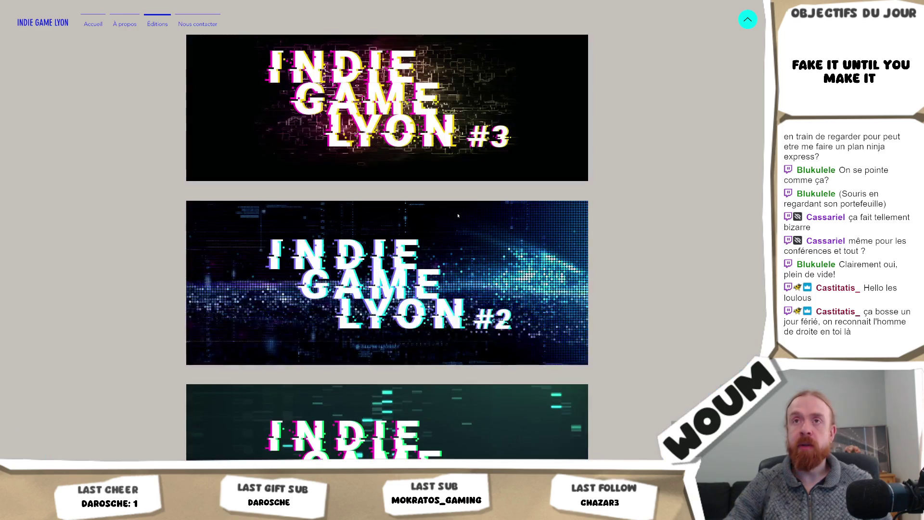
- Go to the home page's Infos pratiques section showing venue details and map
left_click(90, 17)
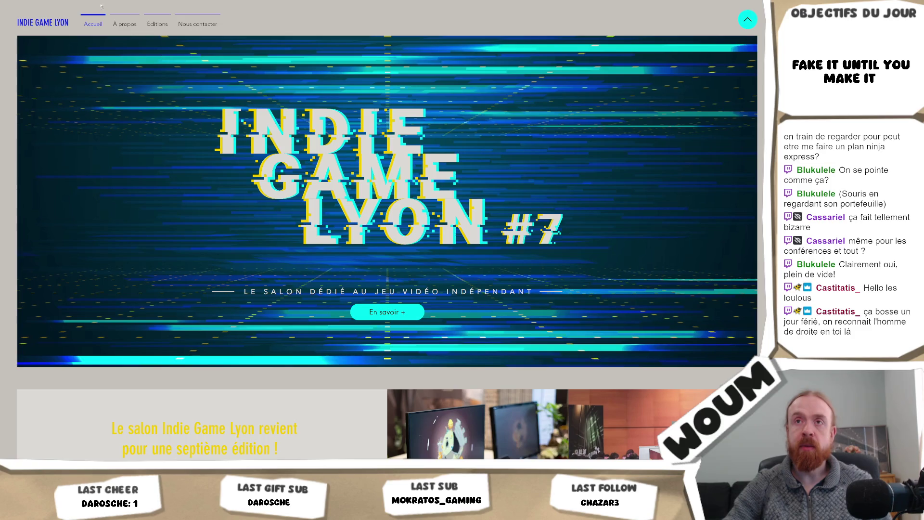
left_click(102, 65)
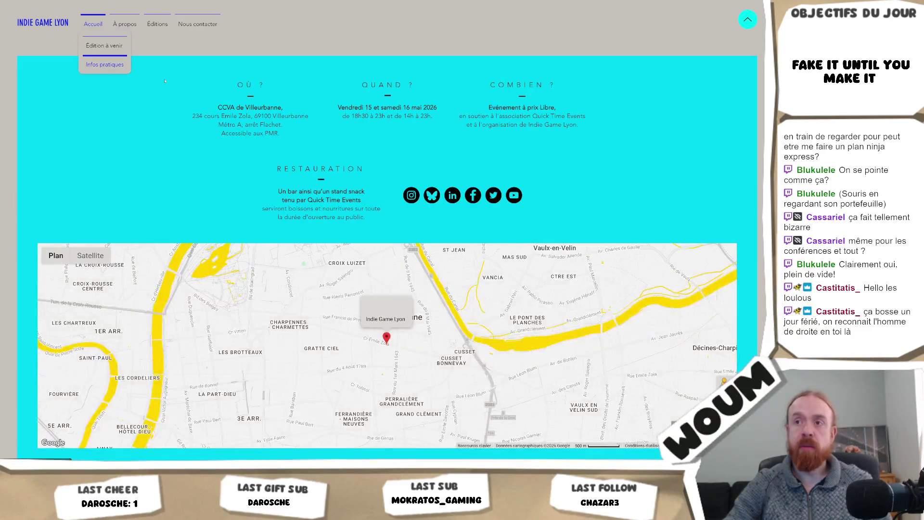
scroll(490, 173, "down", 1)
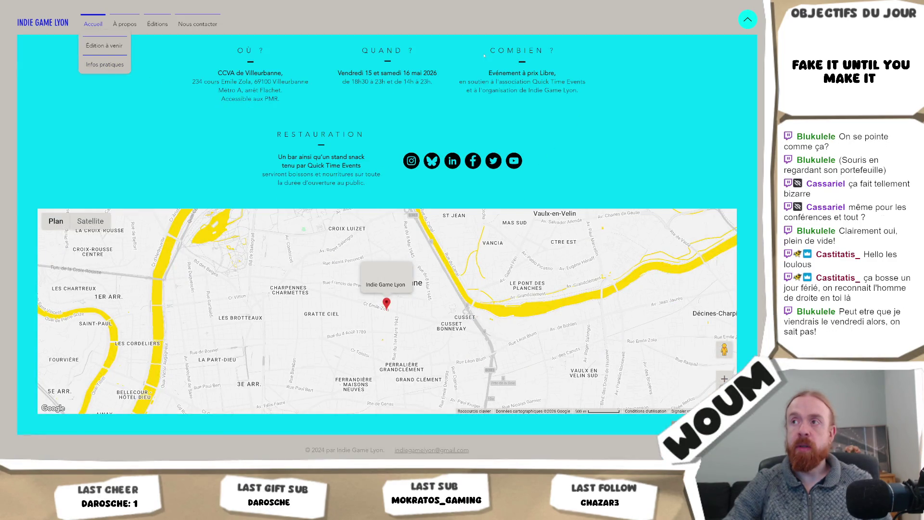
- Search Google for 'ticket indiegamelyon' from the address bar
mouse_move(125, 24)
key("ctrl+l")
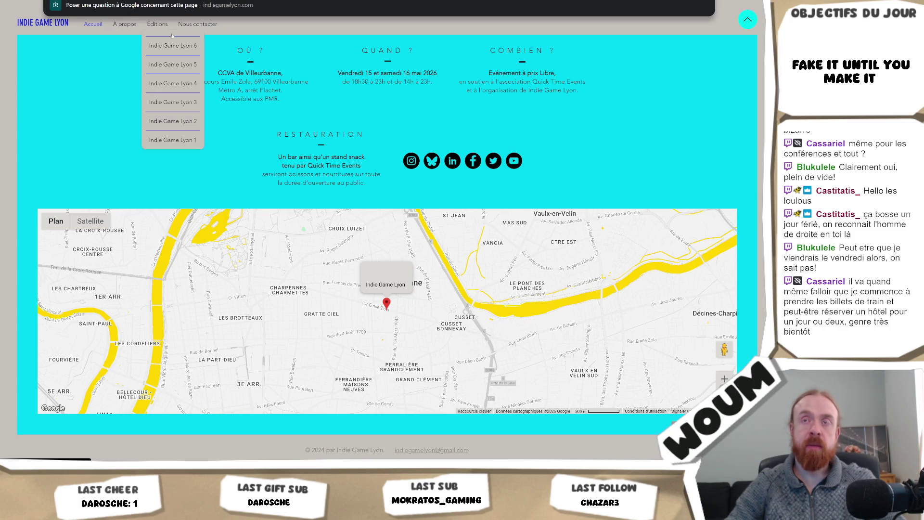
type("ticket indiegamelyon")
key("Return")
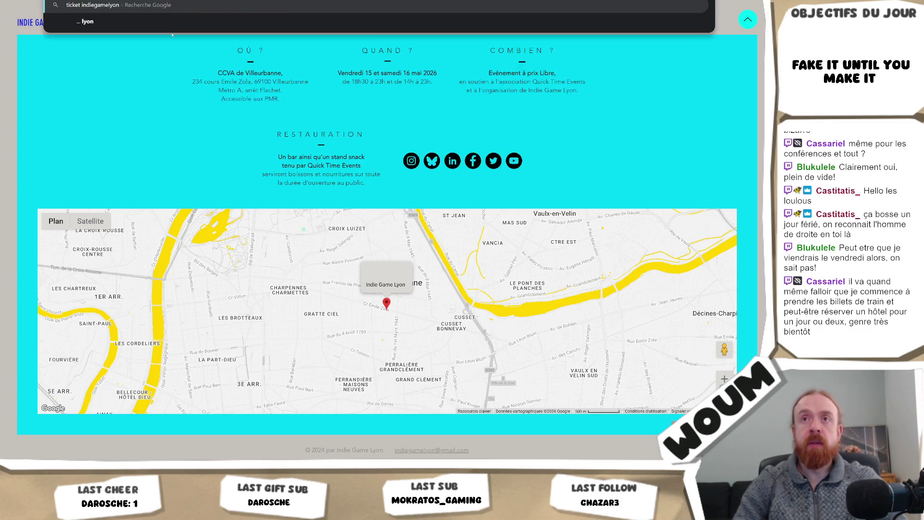
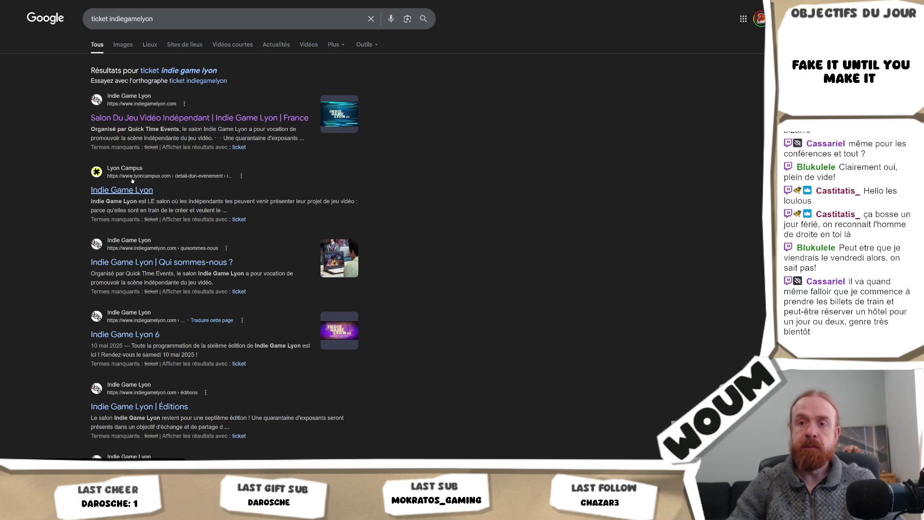
- Open the Lyon Campus listing for Indie Game Lyon and scroll through it
left_click(132, 180)
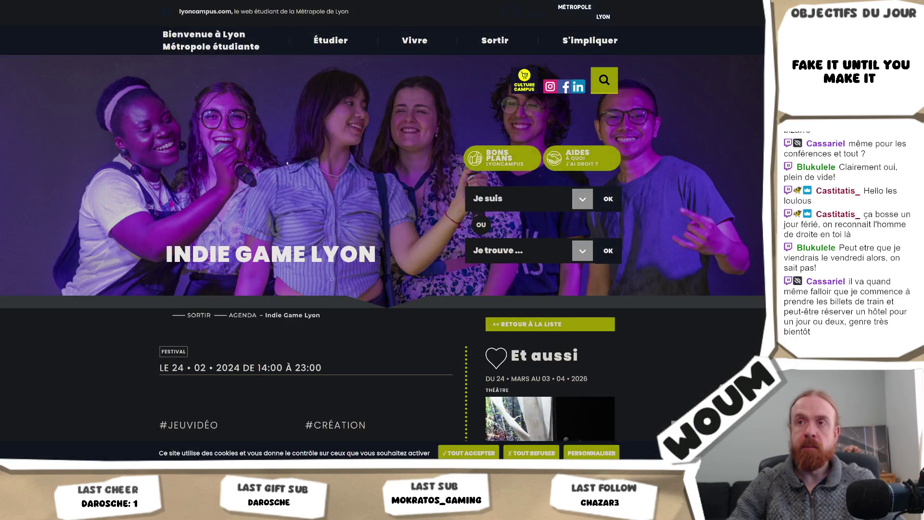
scroll(287, 163, "down", 5)
scroll(287, 164, "down", 1)
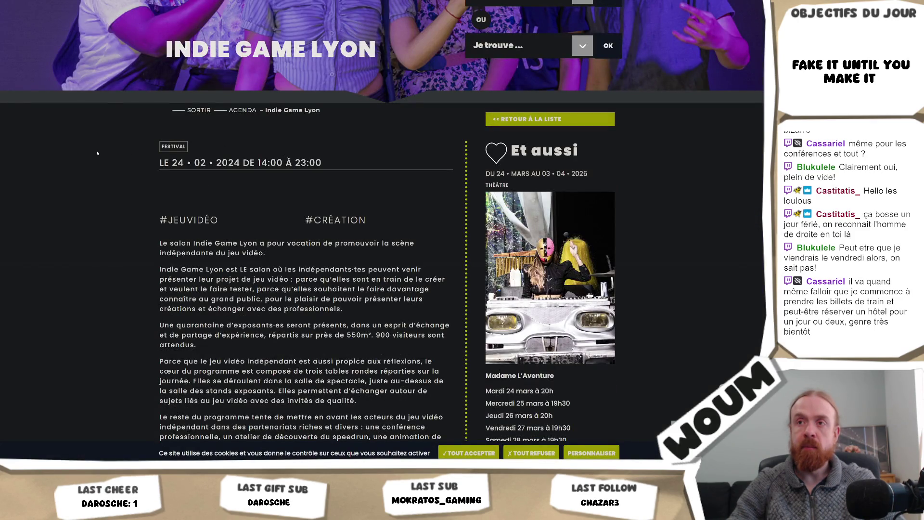
scroll(97, 153, "down", 4)
- Return to the 'ticket indiegamelyon' Google results and scroll down toward the Quick Time Events result
key("alt+Left")
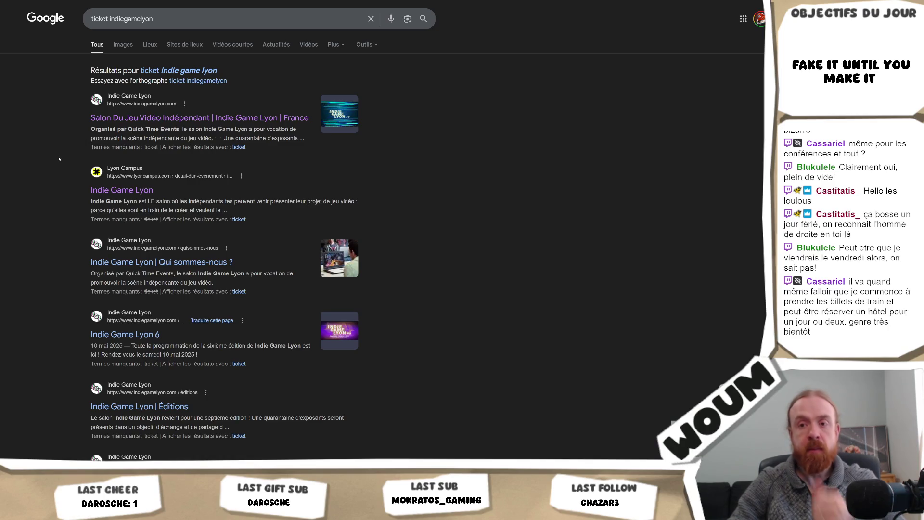
scroll(59, 158, "down", 4)
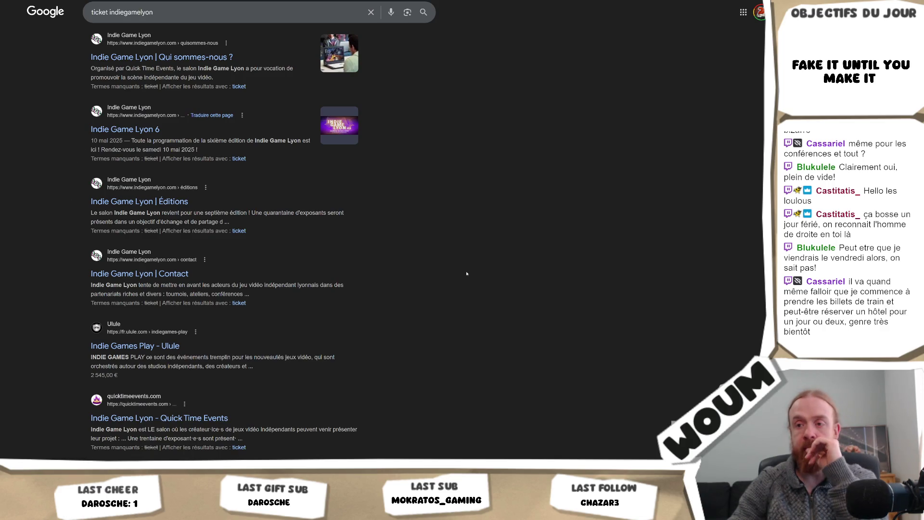
scroll(444, 273, "down", 4)
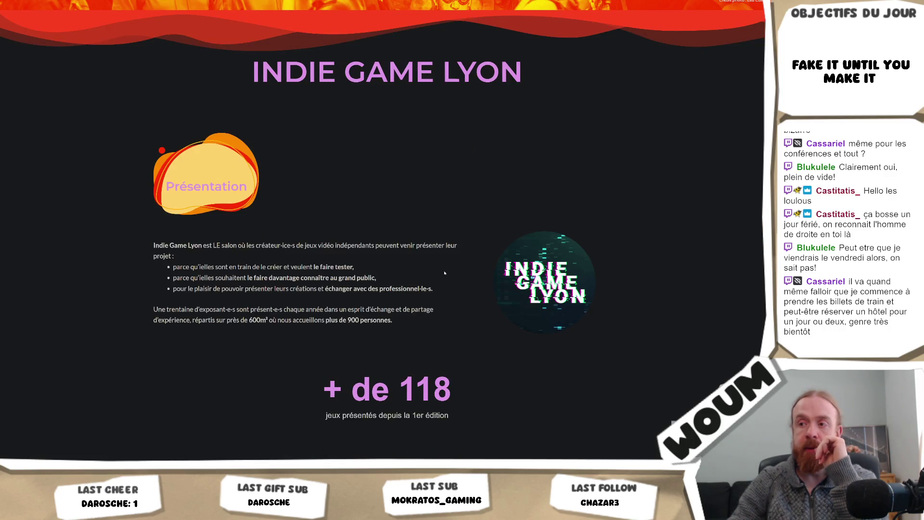
- Scroll the Indie Game Lyon page, then browse the Quick Time Events home page
scroll(444, 273, "down", 8)
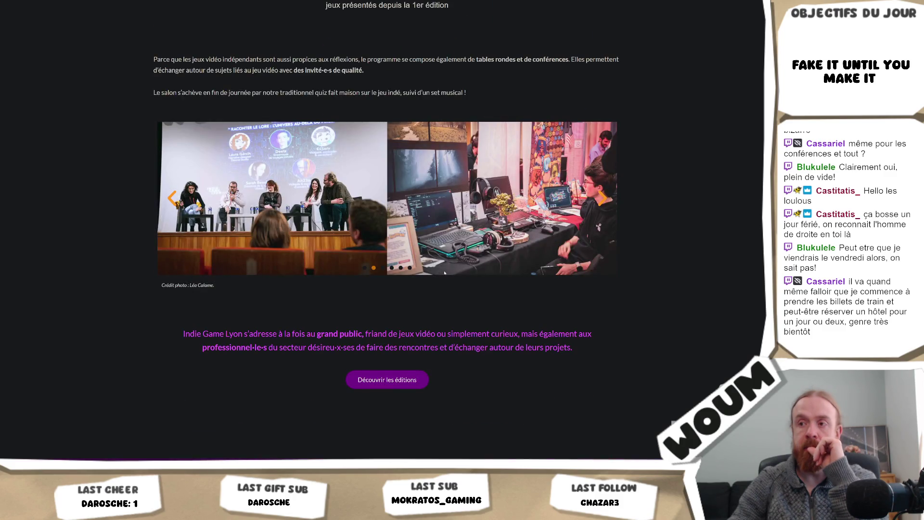
scroll(444, 273, "down", 1)
scroll(445, 272, "up", 20)
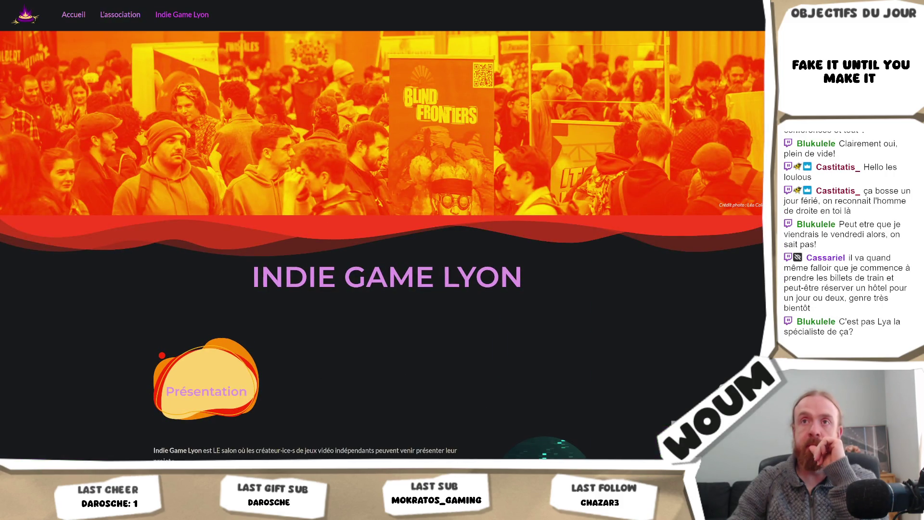
left_click(64, 16)
scroll(443, 160, "down", 4)
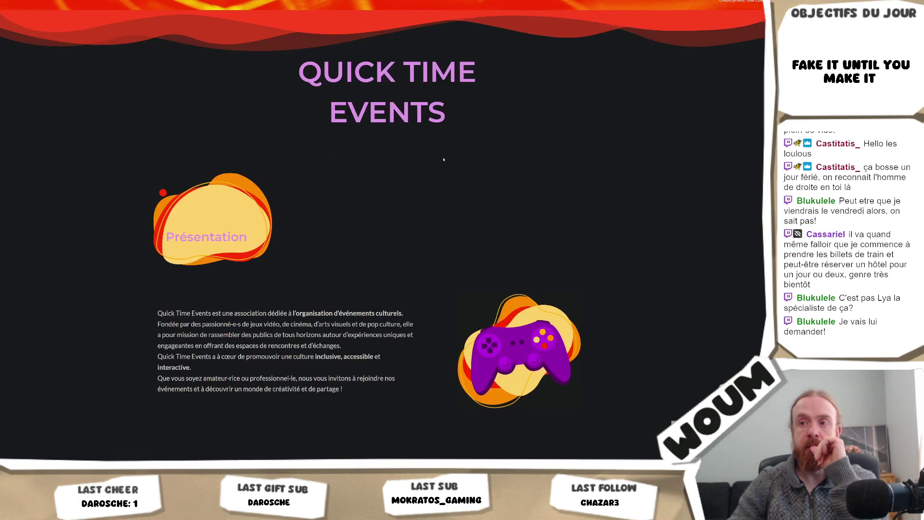
scroll(444, 160, "down", 1)
scroll(443, 157, "up", 5)
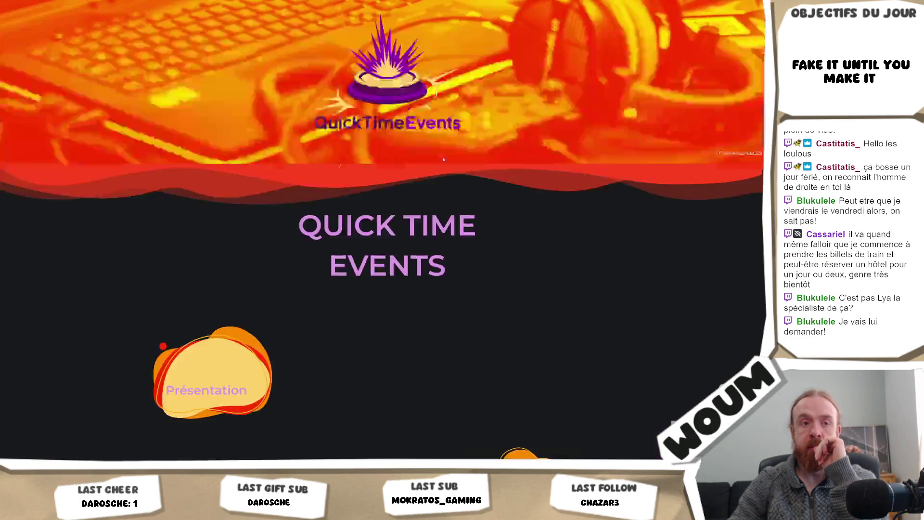
- Browse the association's team page, then return to the Indie Game Lyon site
left_click(120, 14)
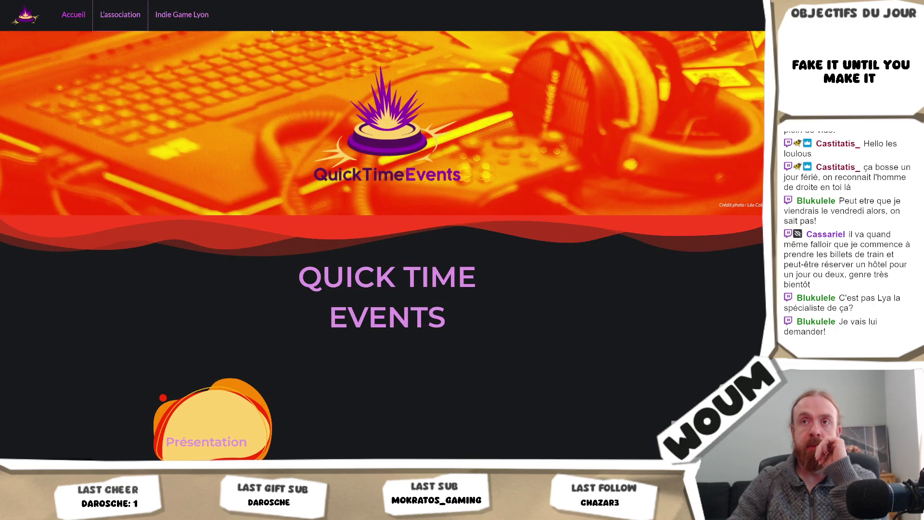
scroll(412, 116, "down", 4)
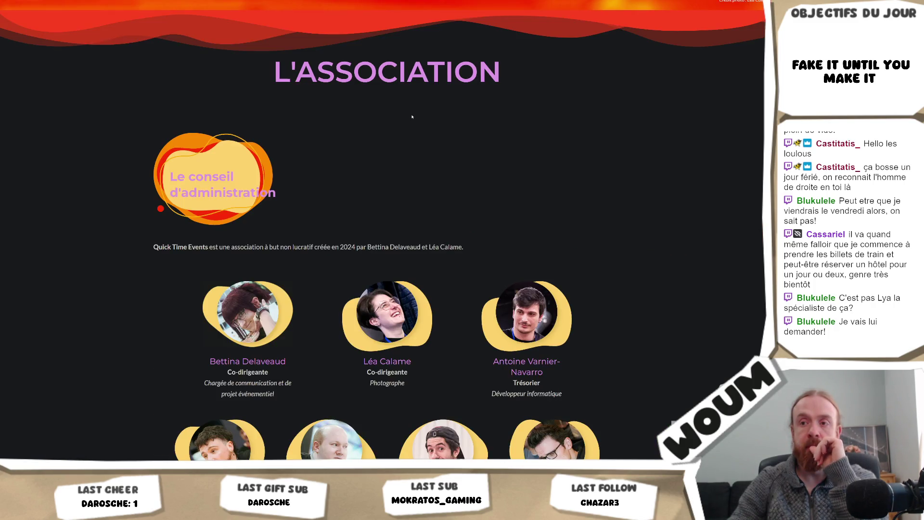
scroll(412, 117, "down", 3)
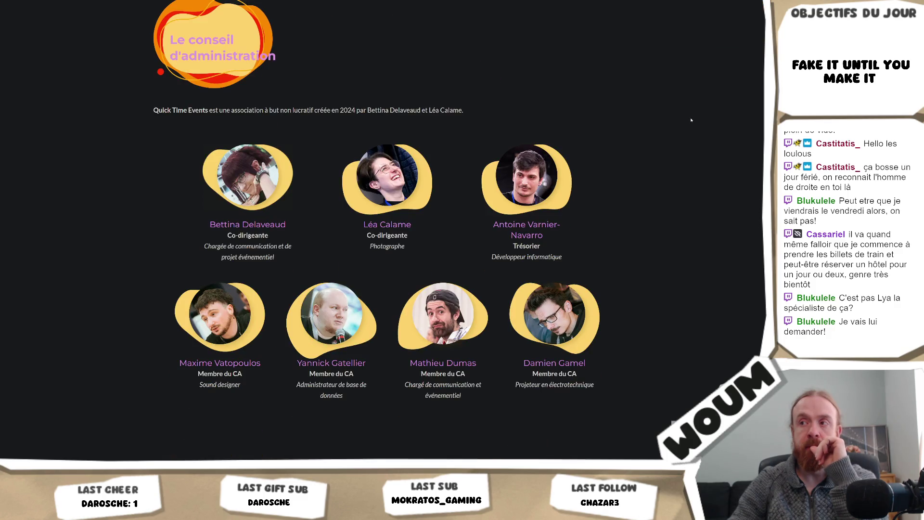
scroll(692, 120, "down", 2)
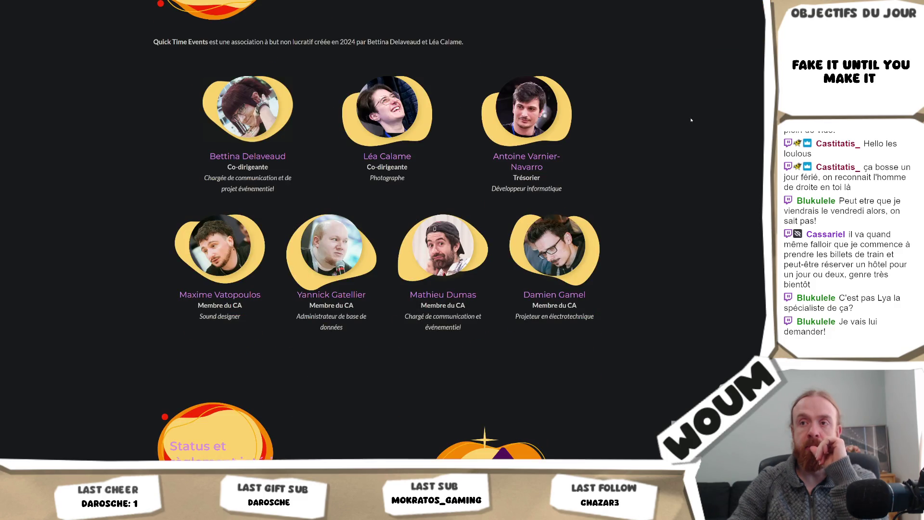
scroll(691, 120, "down", 5)
scroll(692, 120, "down", 8)
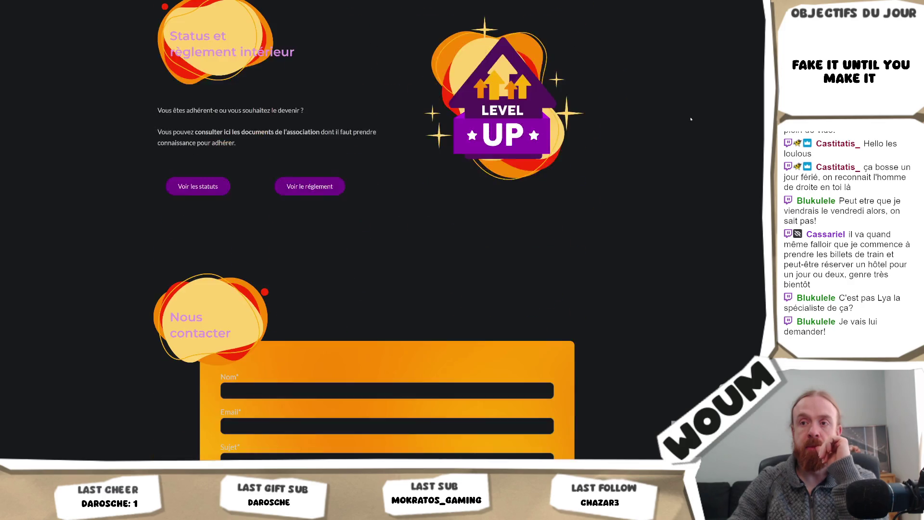
key("Home")
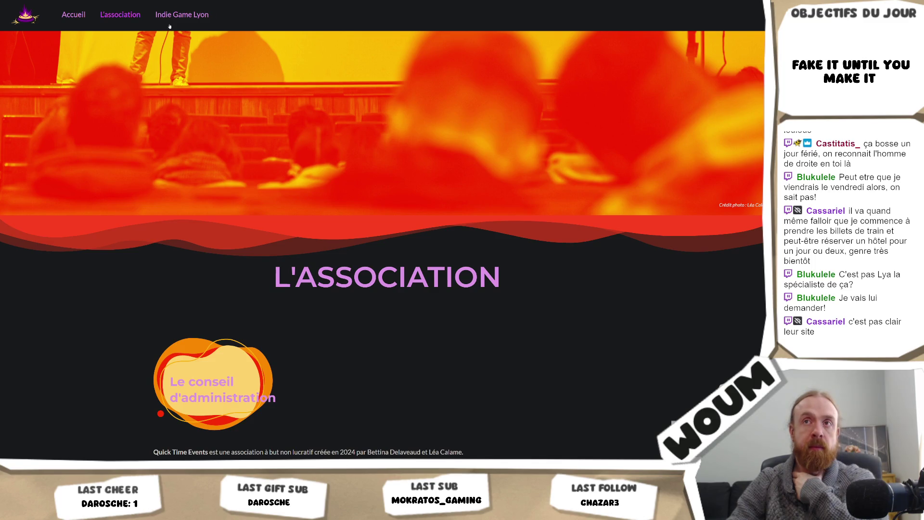
key("alt+Left")
key("alt+Left")
key("alt+Left")
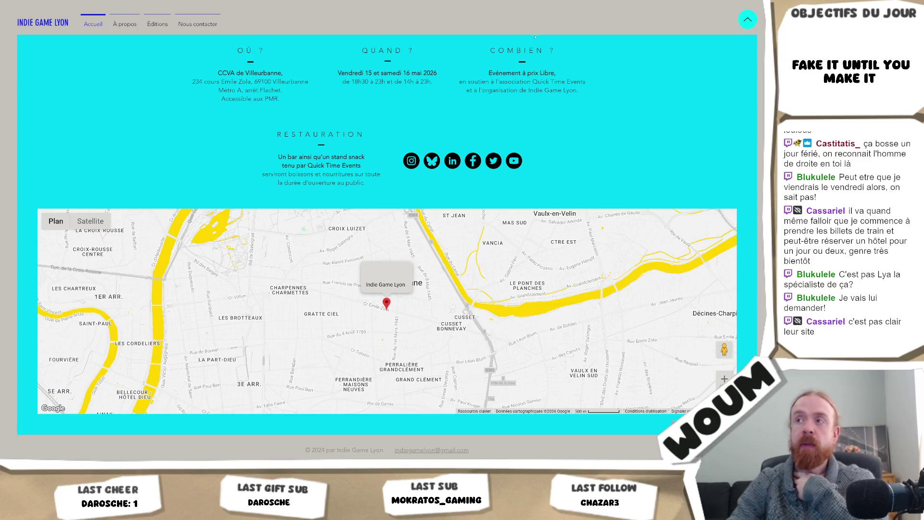
- Select the 'Evénement à prix Libre,' line under COMBIEN and scroll up slightly
mouse_move(487, 72)
left_mouse_down()
mouse_move(481, 58)
mouse_move(572, 76)
left_mouse_up()
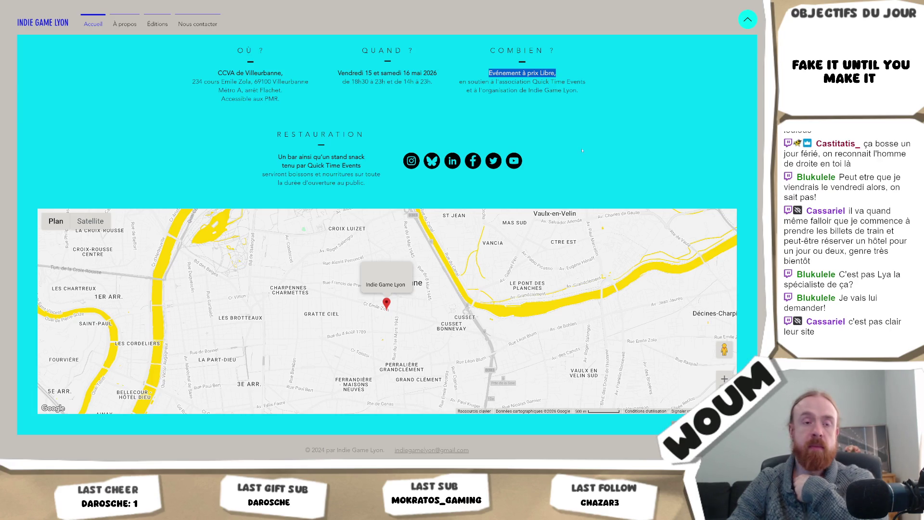
scroll(581, 150, "up", 1)
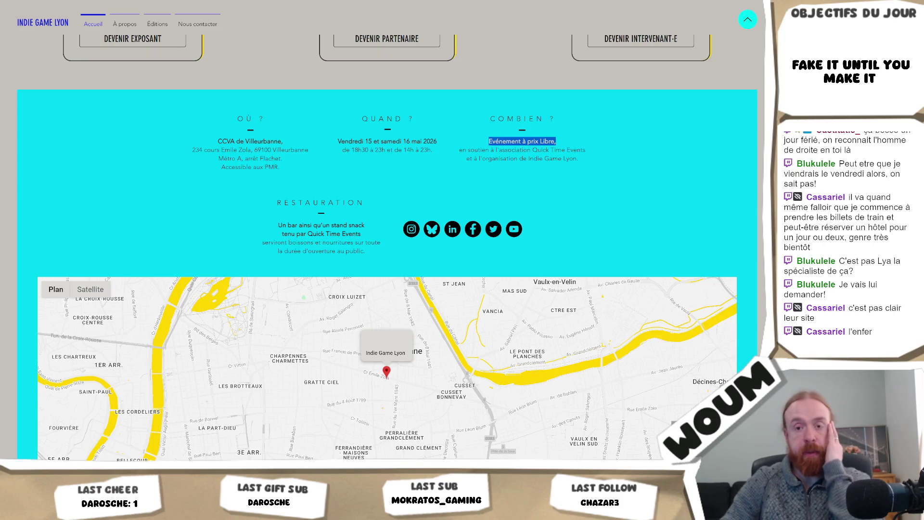
- Deselect the pricing text, scroll up to the event banner and switch to the Unity editor
mouse_move(56, 289)
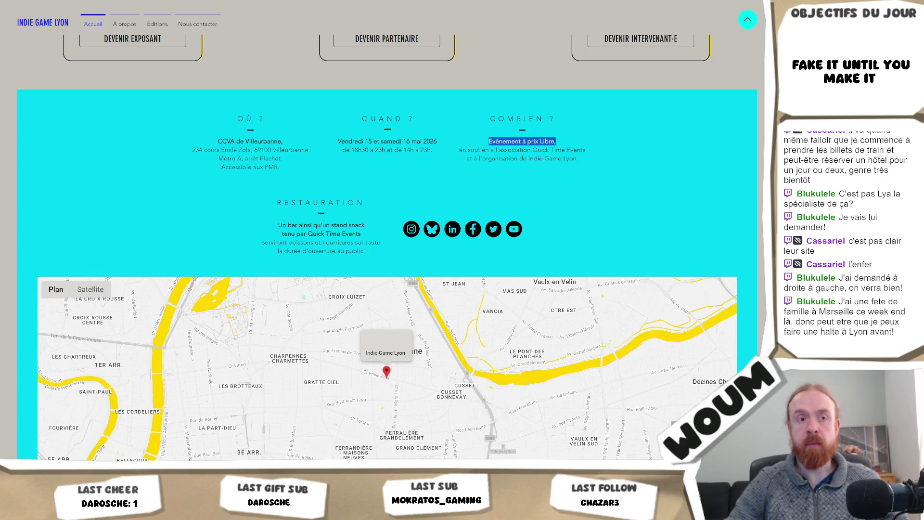
left_click(252, 196)
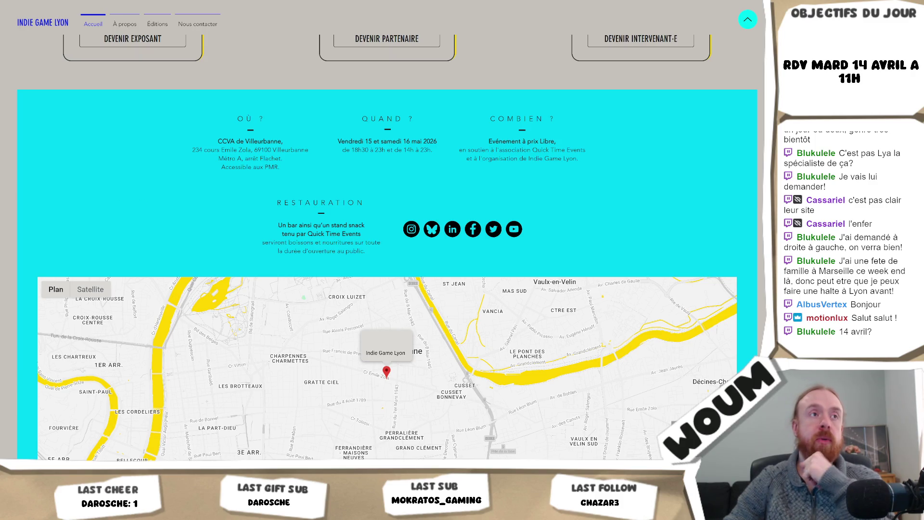
scroll(262, 232, "up", 7)
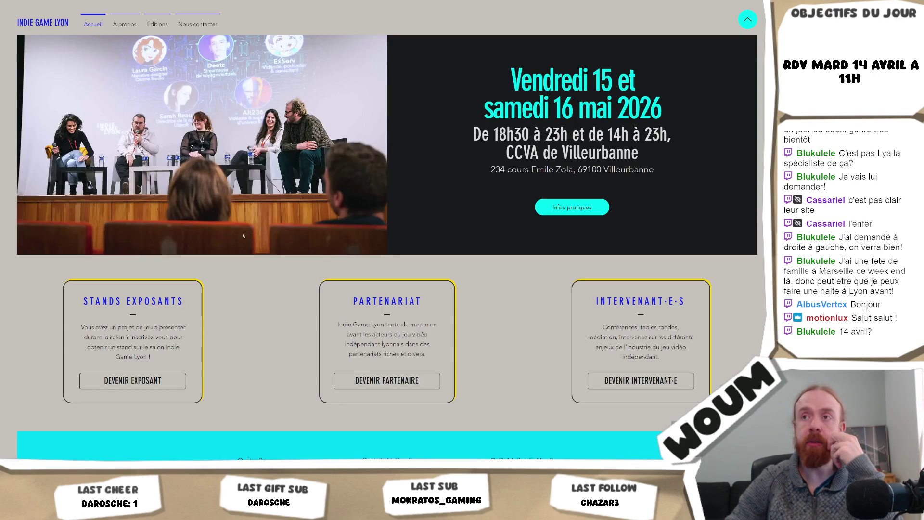
key("alt+Tab")
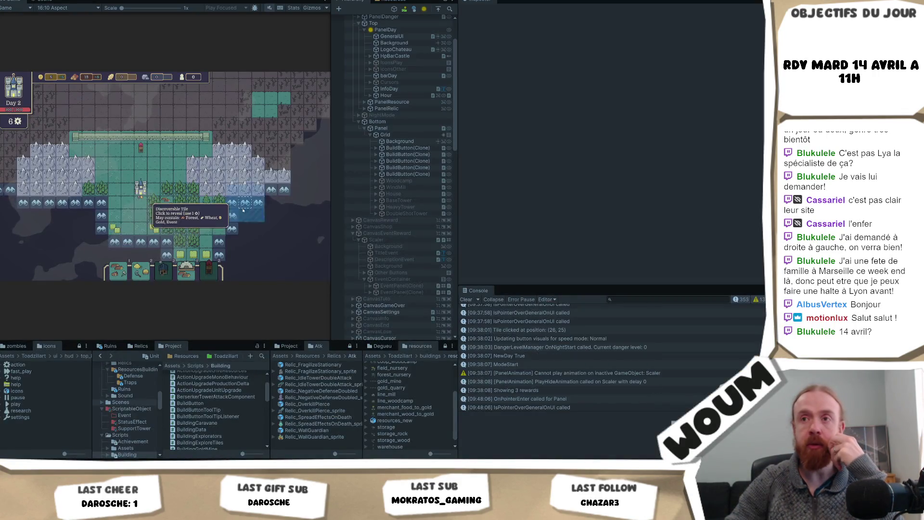
- Skip two days, dismissing tutorials and taking a construction kit card and the Wall Healer card
key("F1")
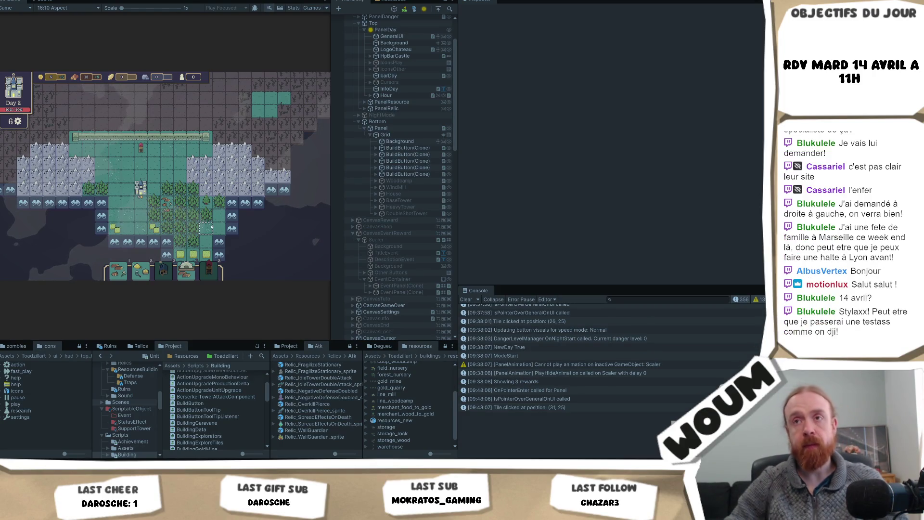
left_click(166, 232)
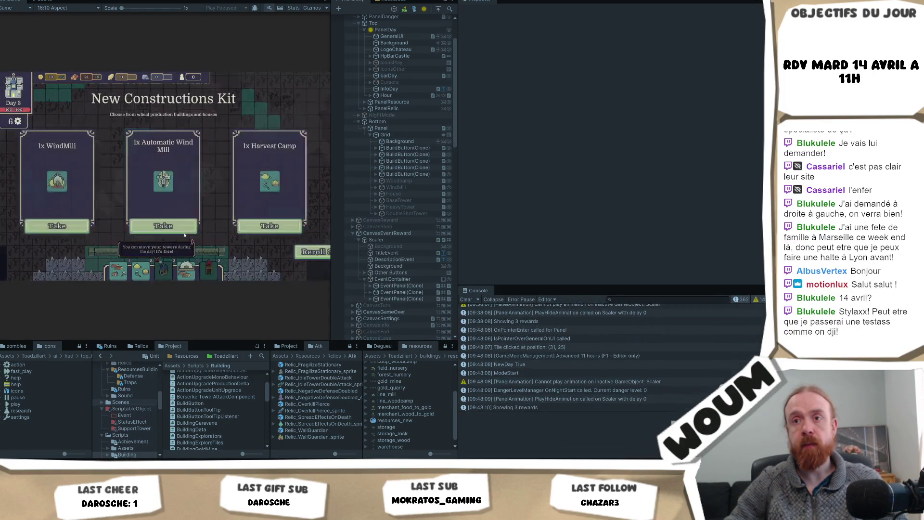
left_click(174, 222)
key("F1")
left_click(164, 230)
left_click(174, 224)
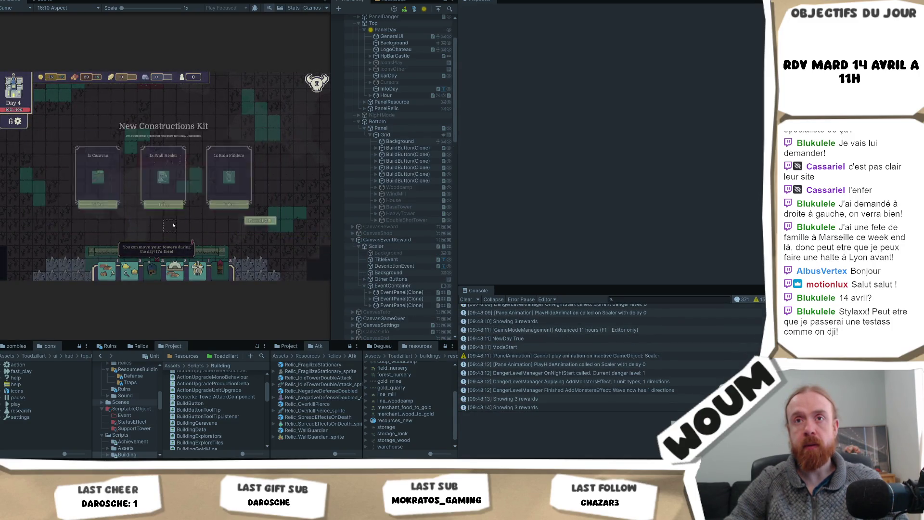
left_click(182, 224)
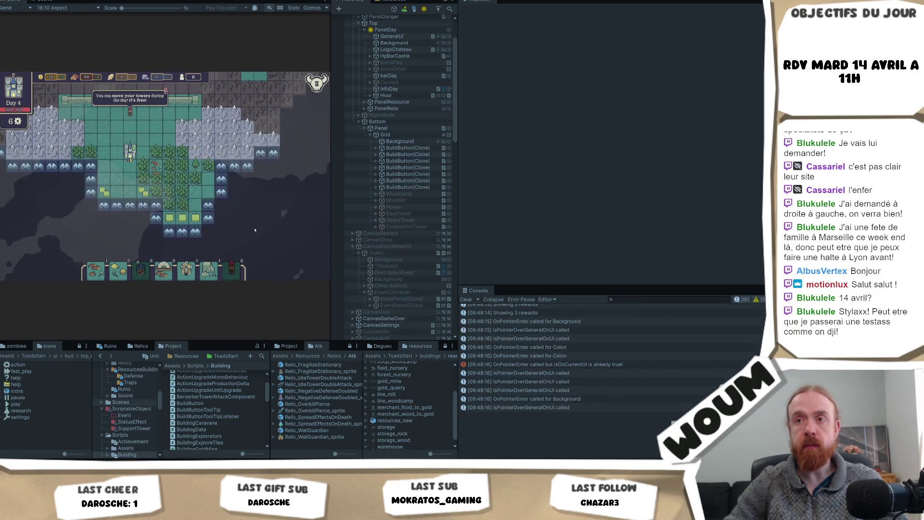
left_click_drag(223, 147, 144, 165)
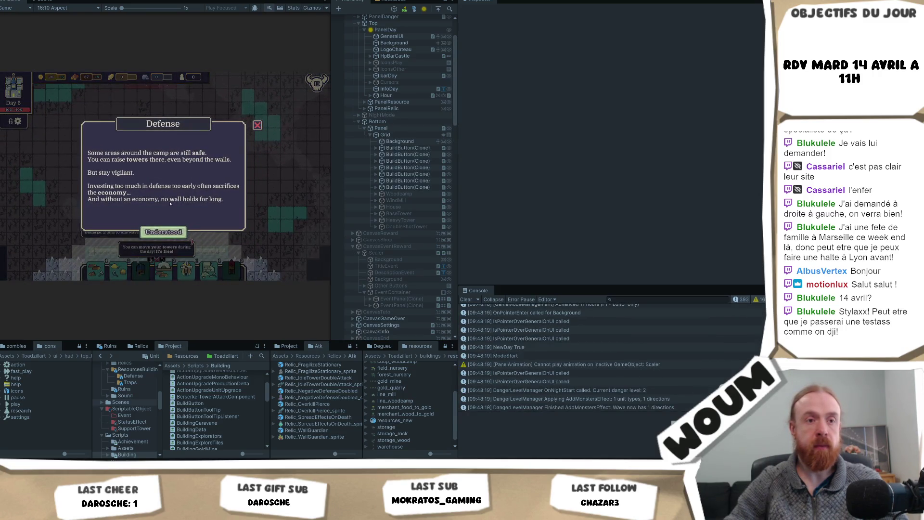
left_click(163, 232)
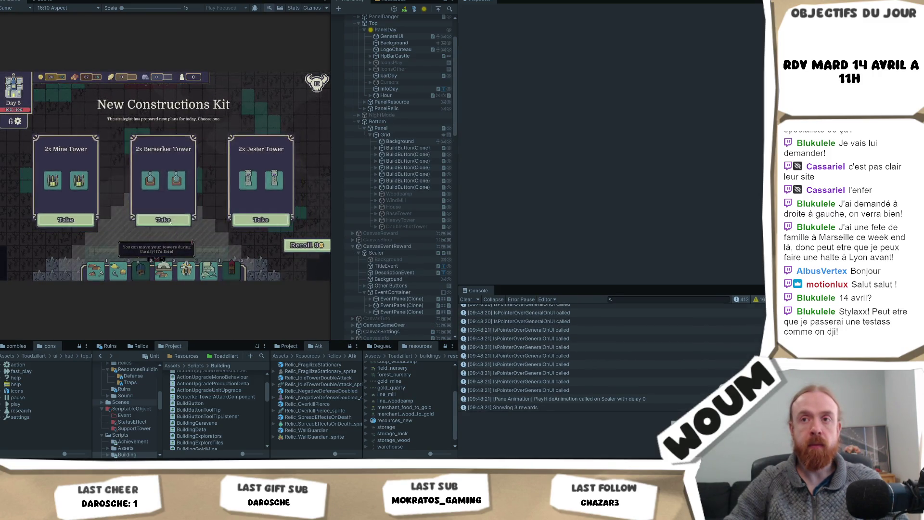
- Skip two more days, taking the Fragilized Trap kit and a Relic Discovery relic
key("F1")
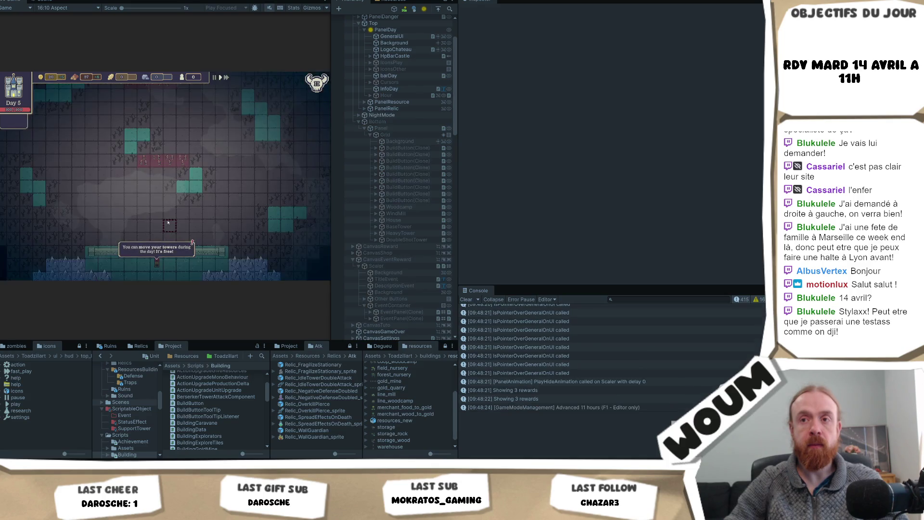
left_click(168, 231)
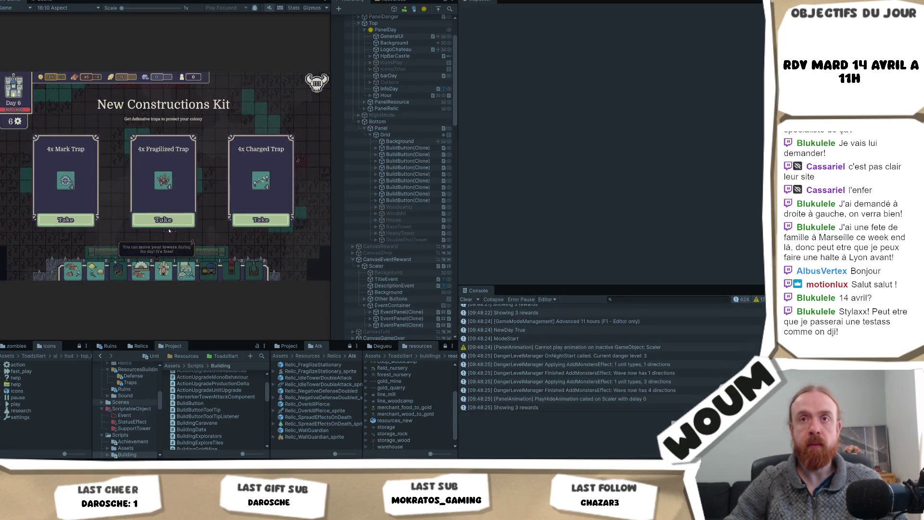
left_click(170, 226)
key("F1")
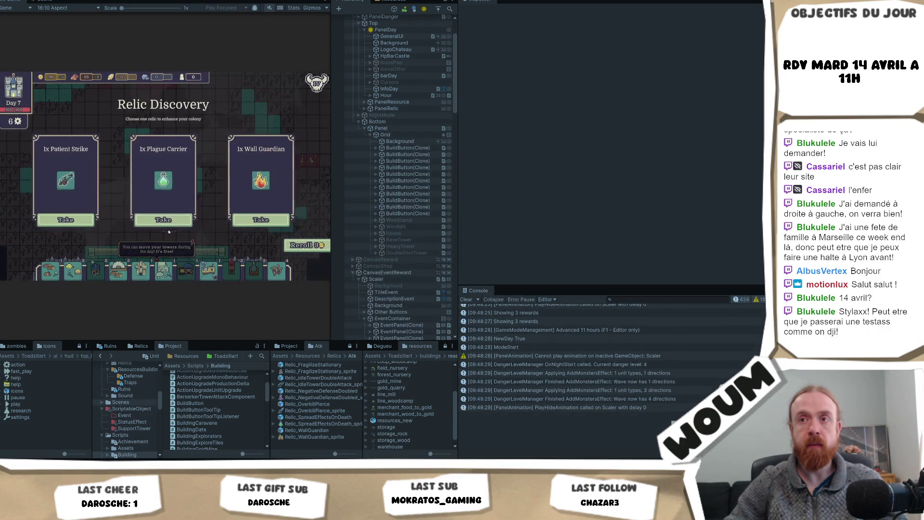
left_click(163, 220)
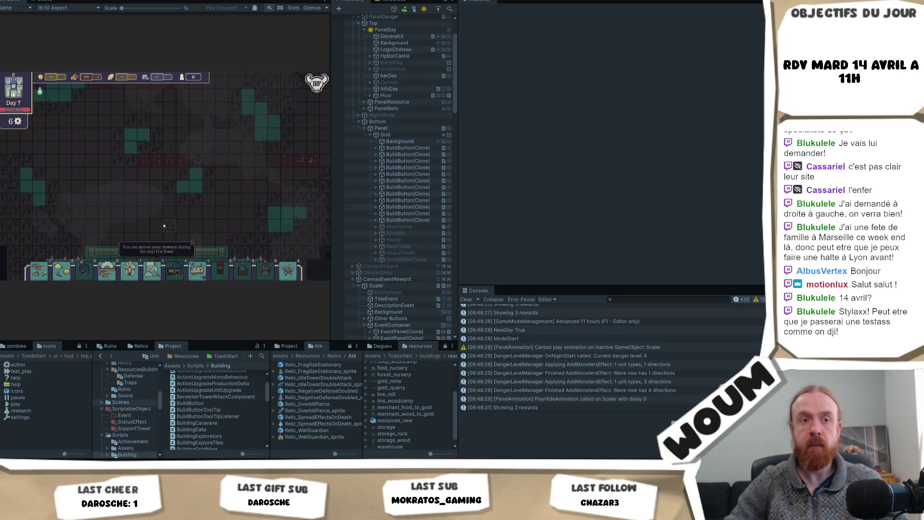
- Take a building from the construction kit and reveal two fog tiles below the settlement
left_click(261, 220)
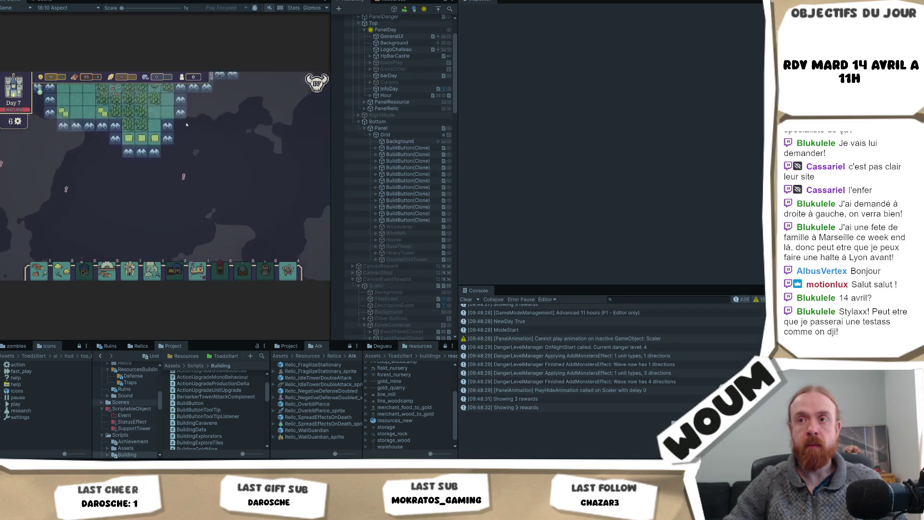
left_click(167, 169)
left_click(180, 194)
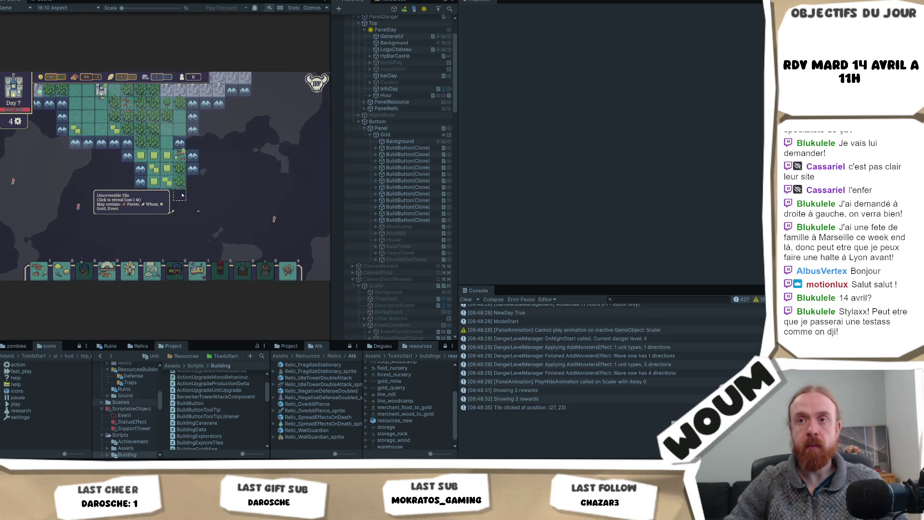
- Inspect the Mystical Tower Beacon event's cards, then stop and restart Play mode
mouse_move(203, 207)
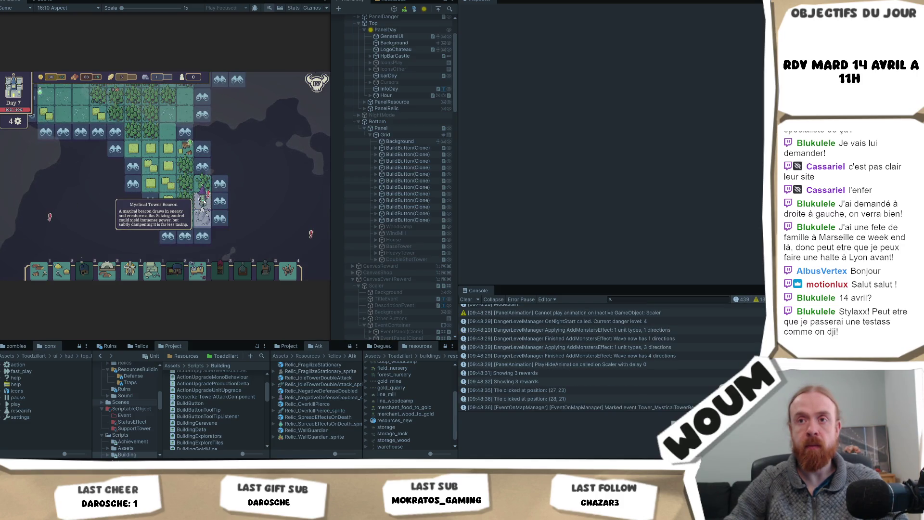
left_click(204, 202)
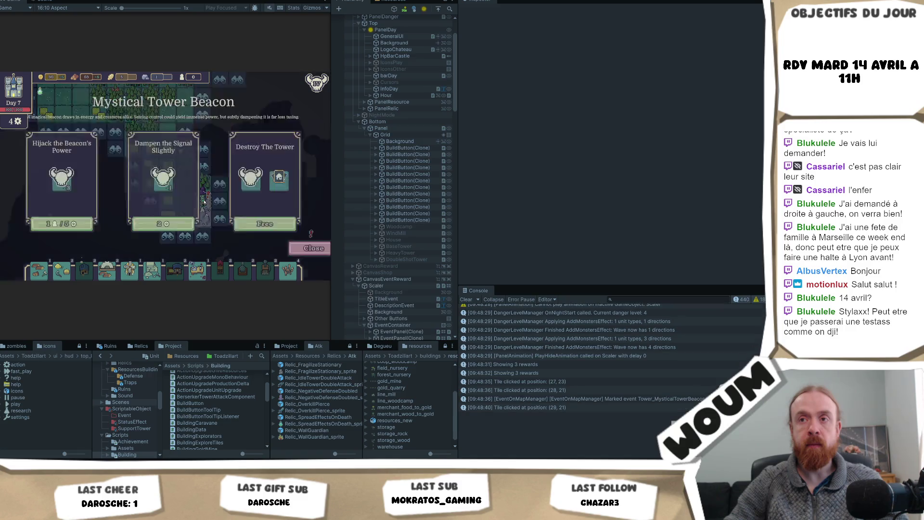
mouse_move(68, 182)
mouse_move(269, 186)
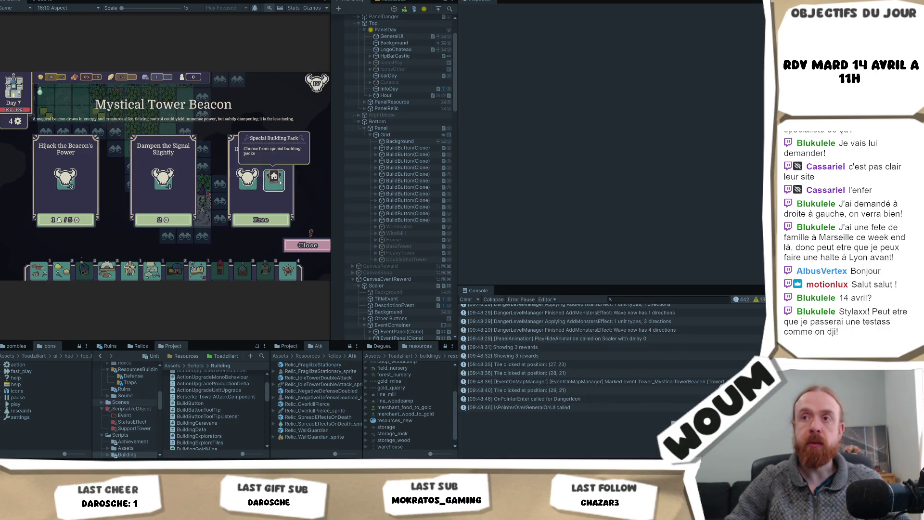
key("ctrl+p")
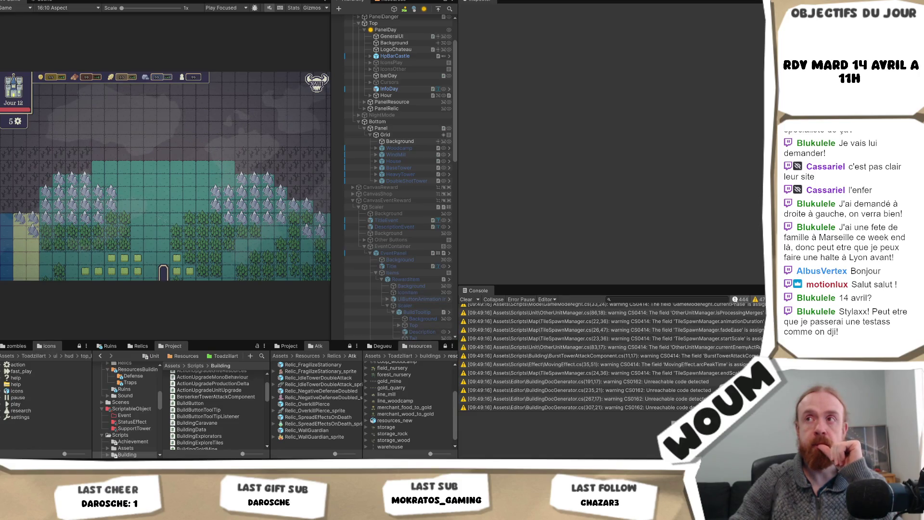
key("ctrl+p")
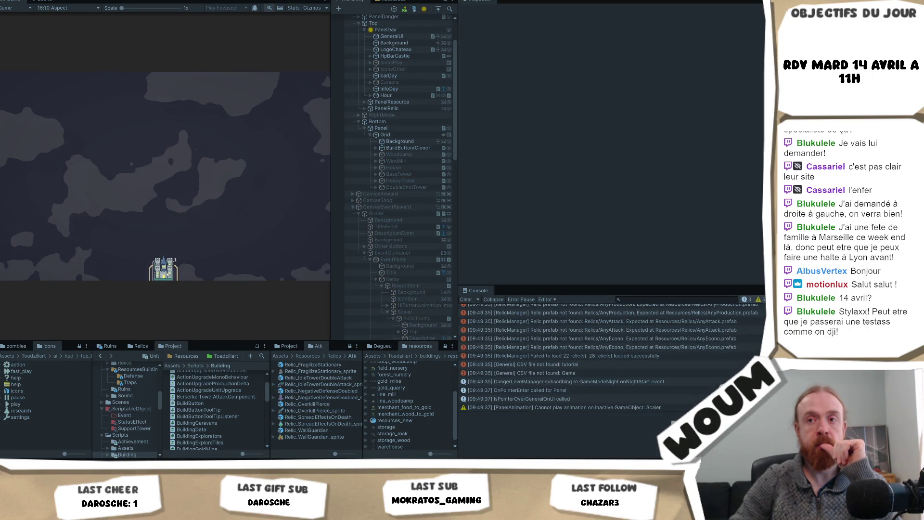
- Dismiss the welcome message, place the town centre and close the Limited time tutorial
left_click(176, 235)
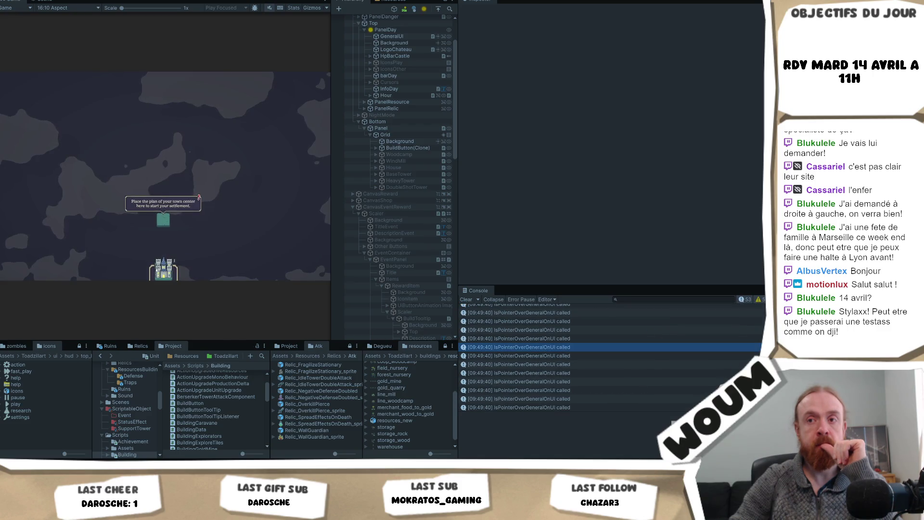
left_click(161, 221)
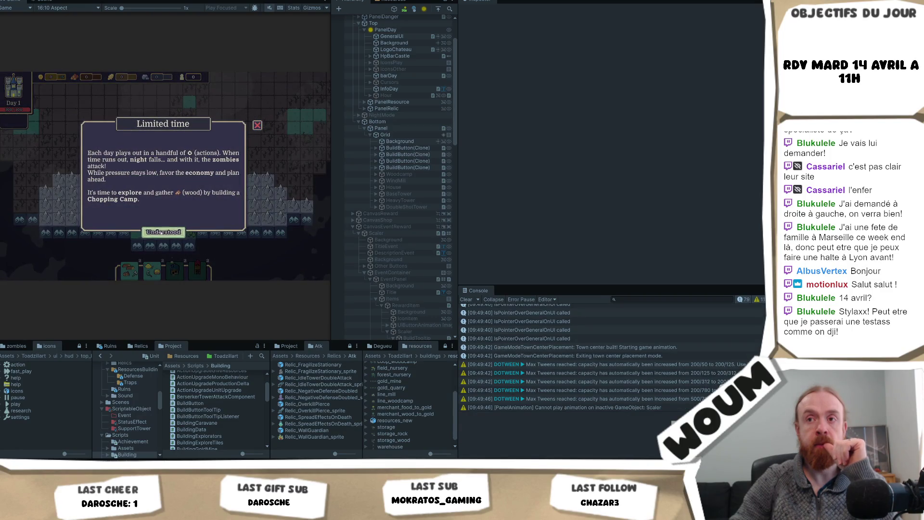
left_click(161, 235)
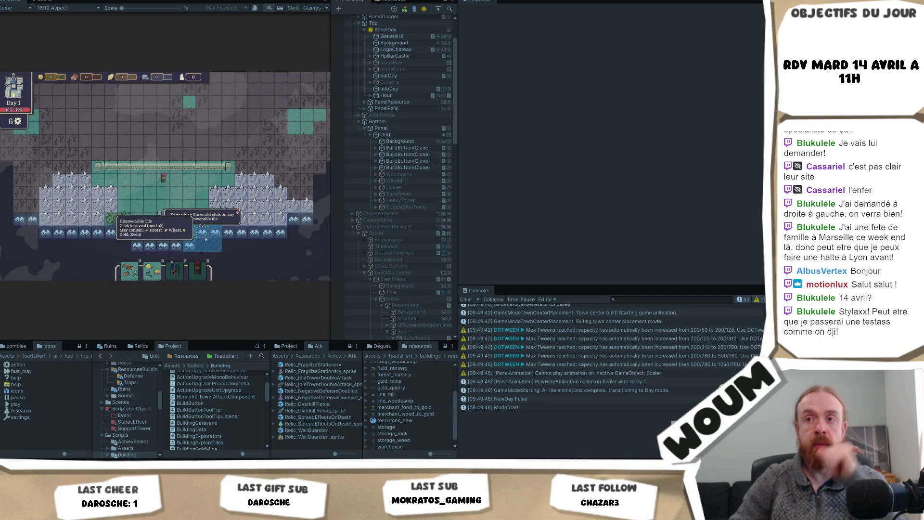
- Skip to Day 2, reveal a fog tile beside the settlement and move on to the next day
key("F1")
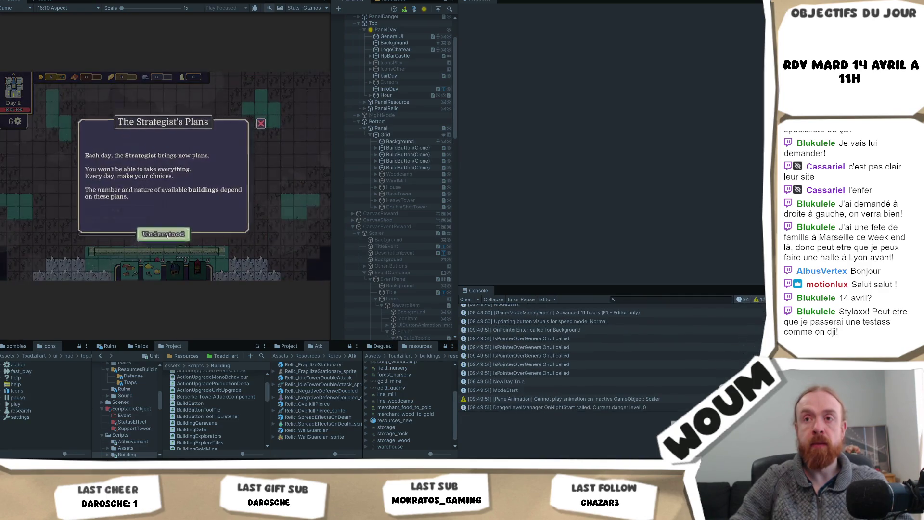
left_click(174, 226)
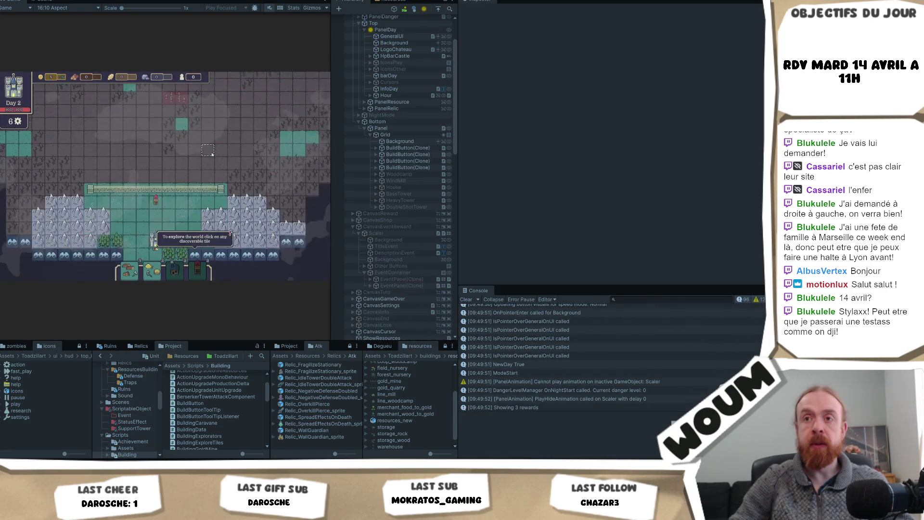
left_click(217, 228)
mouse_move(130, 273)
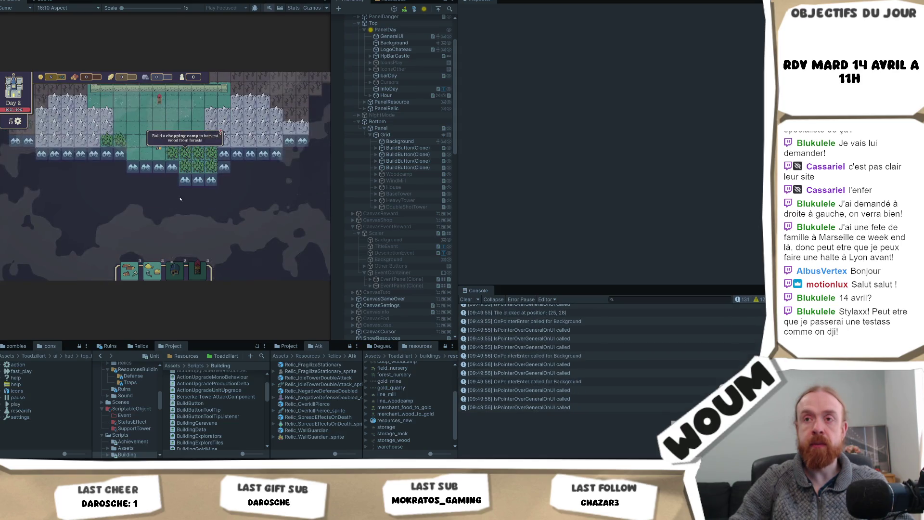
left_click(185, 168)
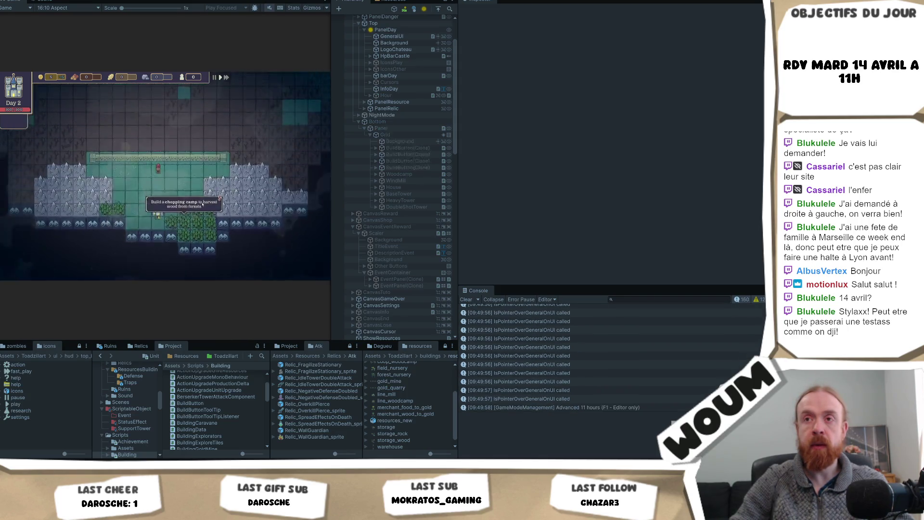
left_click(197, 233)
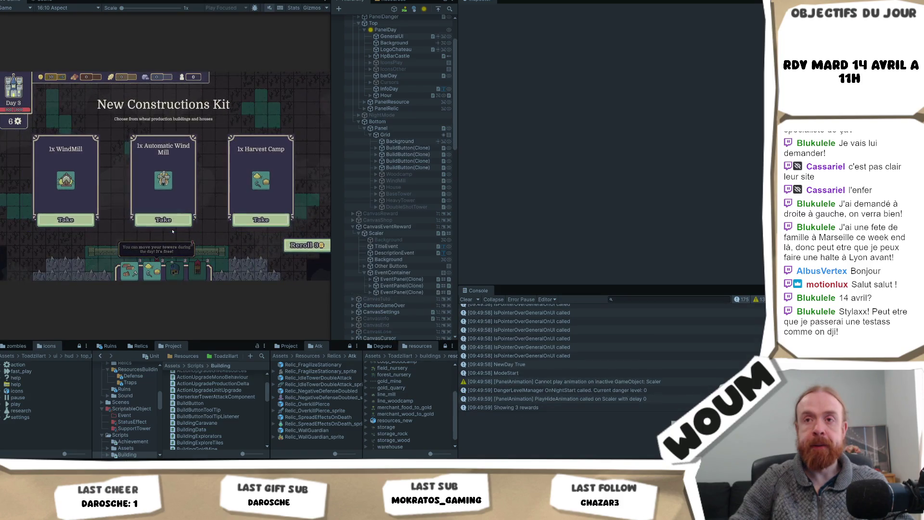
- Take a building, place a chopping camp on a forest tile and explore the surrounding fog tiles
left_click(177, 217)
left_click(196, 200)
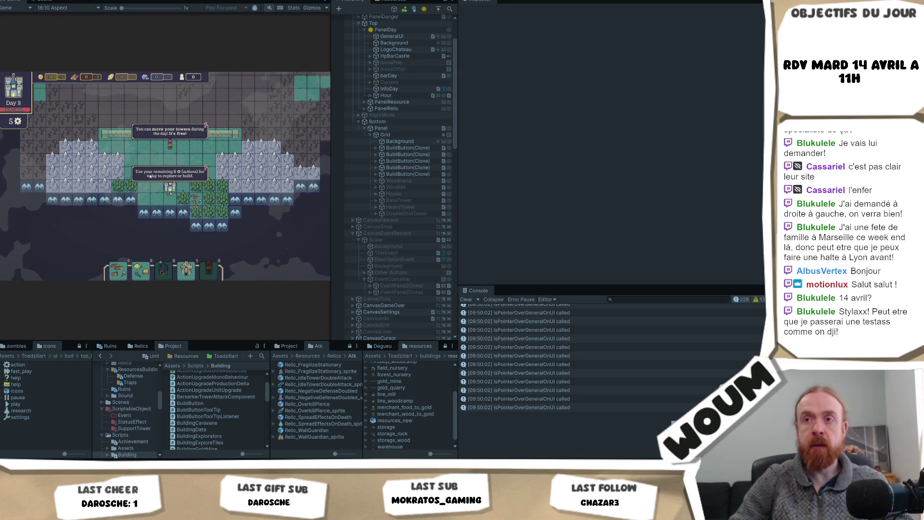
left_click(210, 227)
left_click(248, 225)
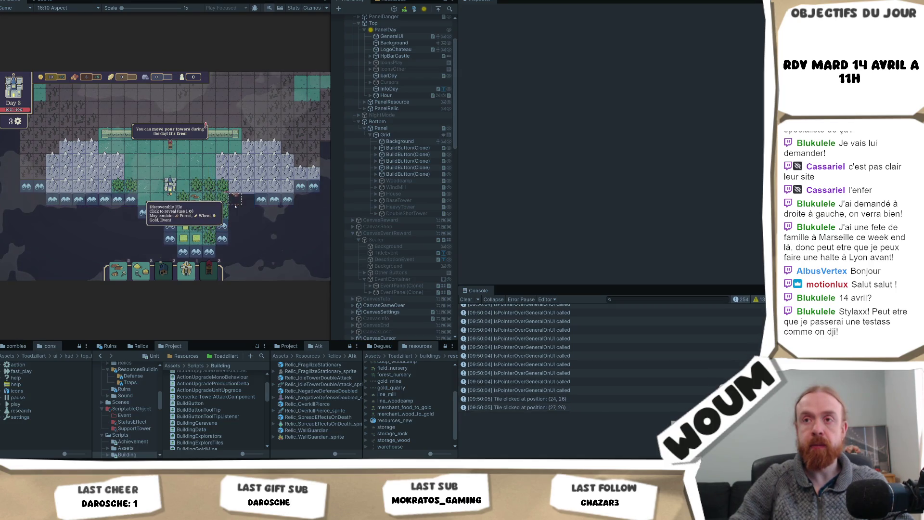
left_click(248, 200)
left_click(222, 238)
left_click(236, 227)
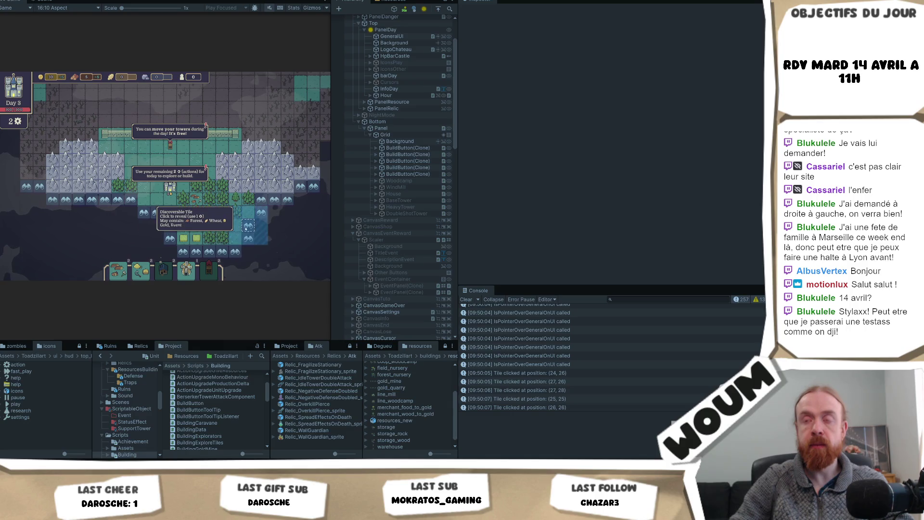
left_click(261, 225)
left_click(274, 212)
left_click(287, 199)
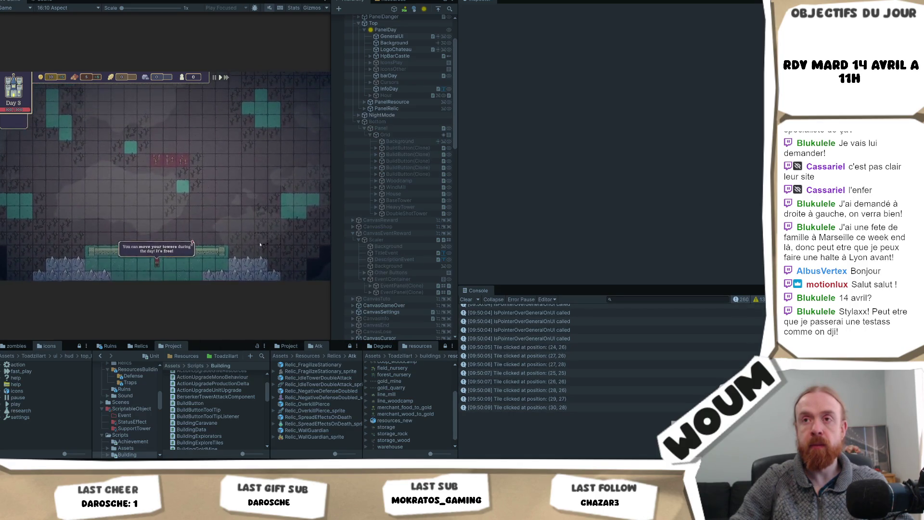
- Dismiss the danger warning and skip two days, taking kit cards including the Mine Tower
left_click(221, 278)
left_click(169, 220)
left_click(168, 221)
key("F1")
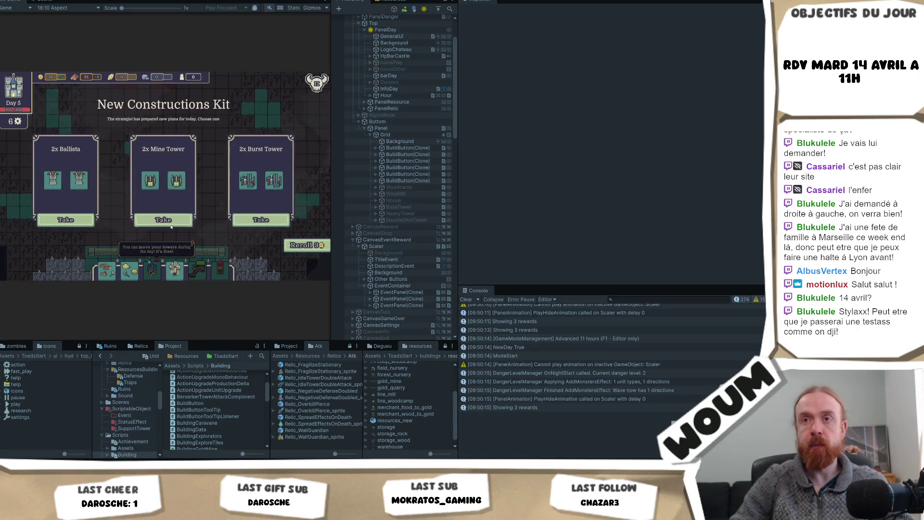
left_click(171, 220)
left_click(171, 220)
key("F1")
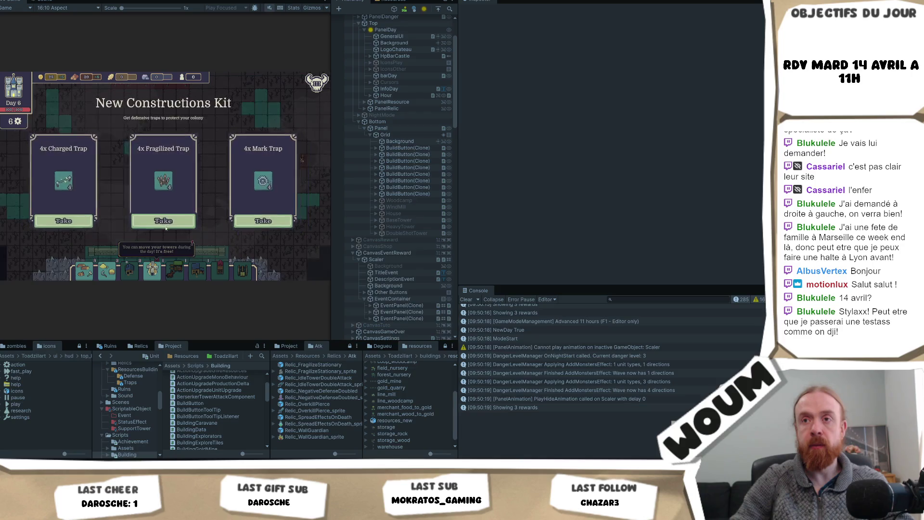
- Take a trap kit, skip to Day 7, then take a relic and the Spacious House
left_click(166, 226)
left_click(166, 225)
key("F1")
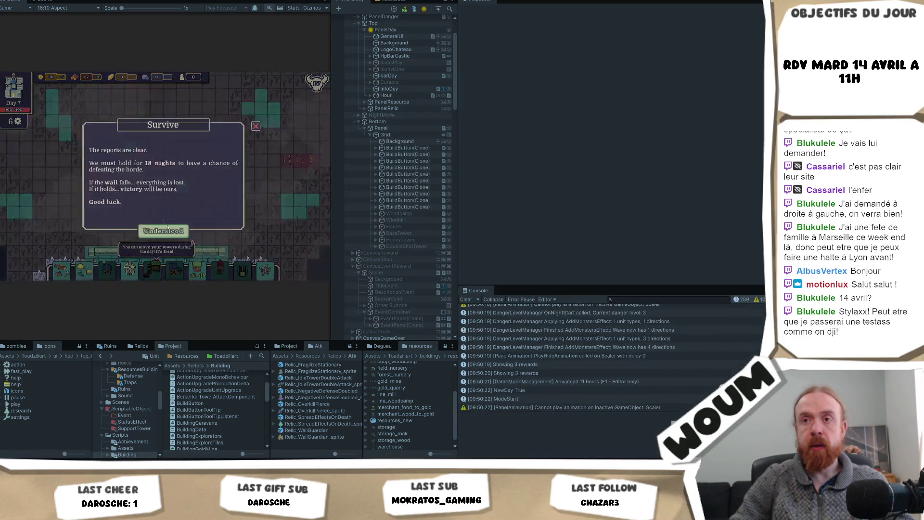
left_click(168, 225)
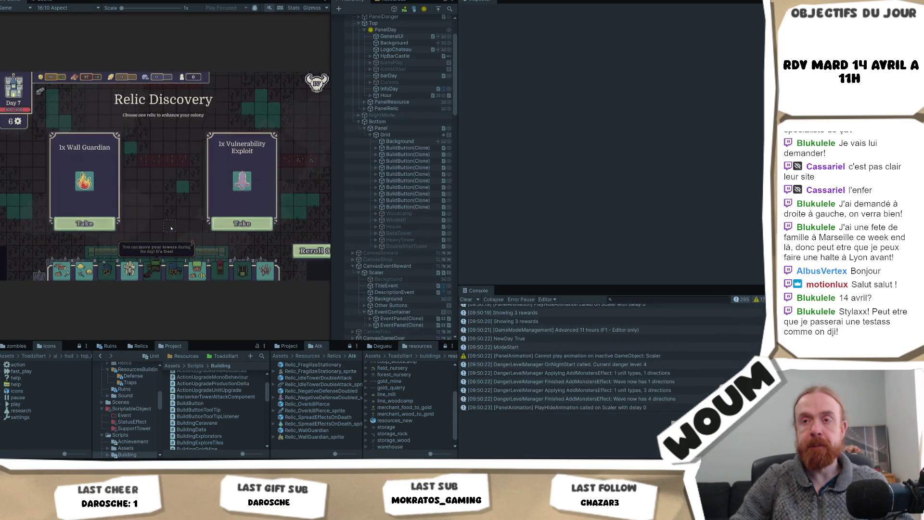
left_click(166, 221)
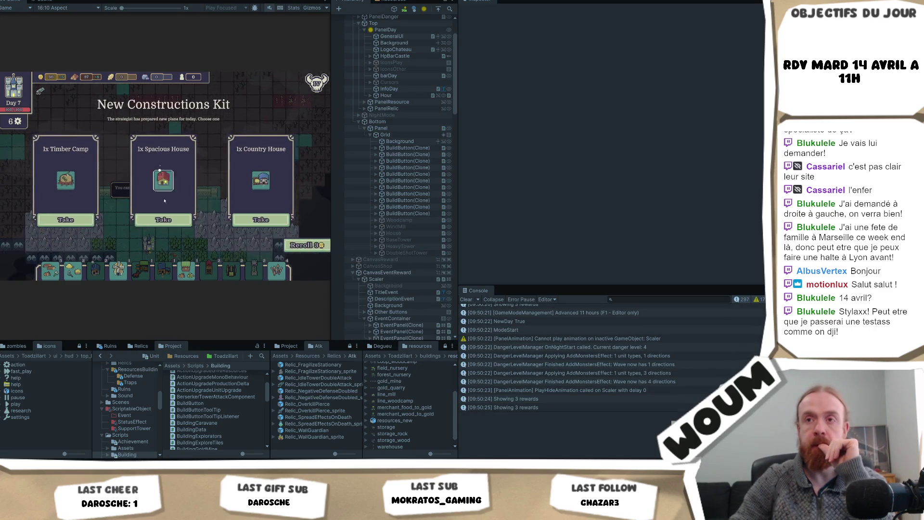
left_click(165, 220)
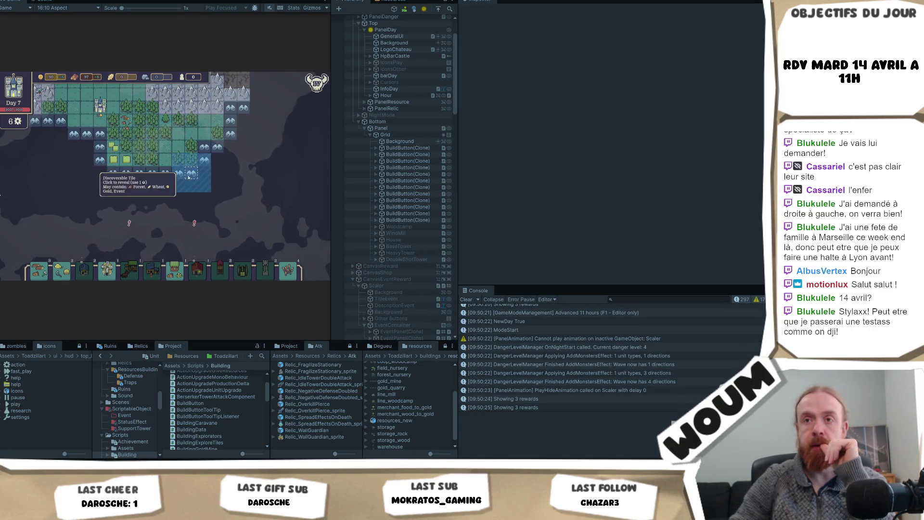
- Reveal three discoverable forest tiles on the Day 7 map
left_click(192, 173)
left_click(191, 198)
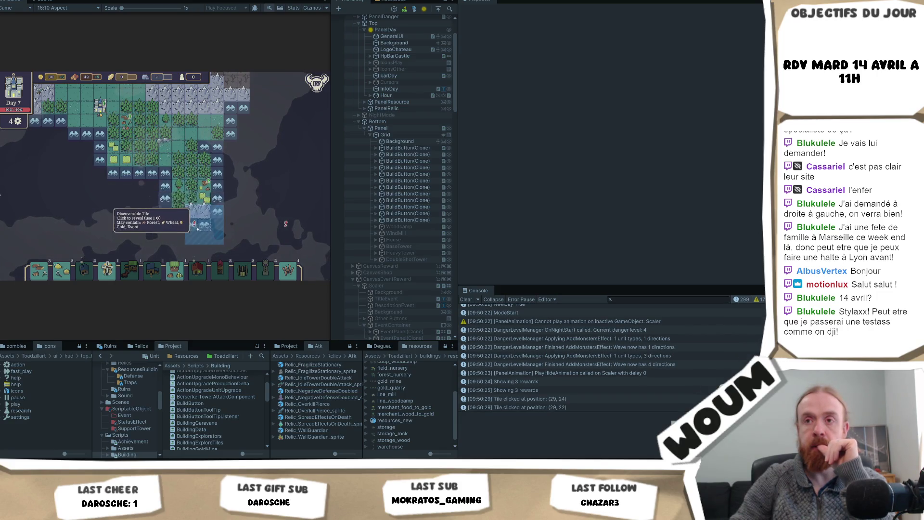
left_click(178, 225)
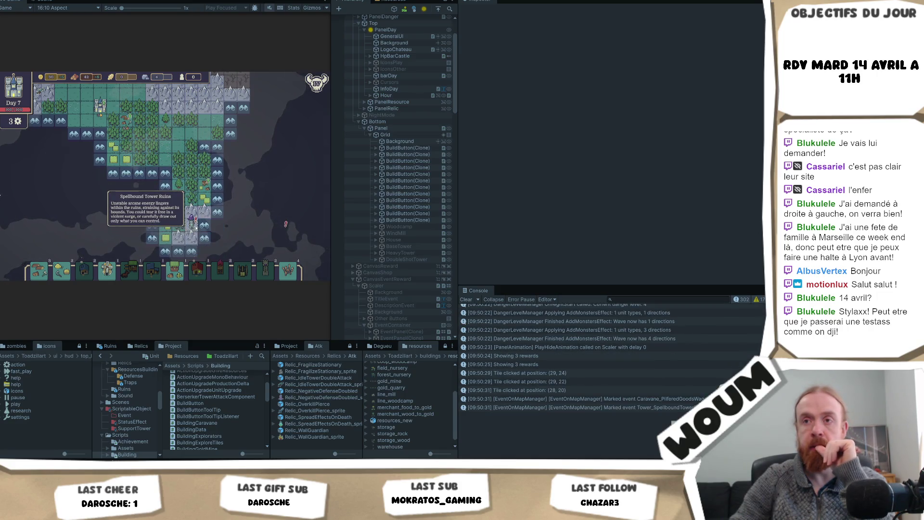
- Open the Spellbound Tower Ruins event, inspect its three cards and close it without choosing
left_click(196, 227)
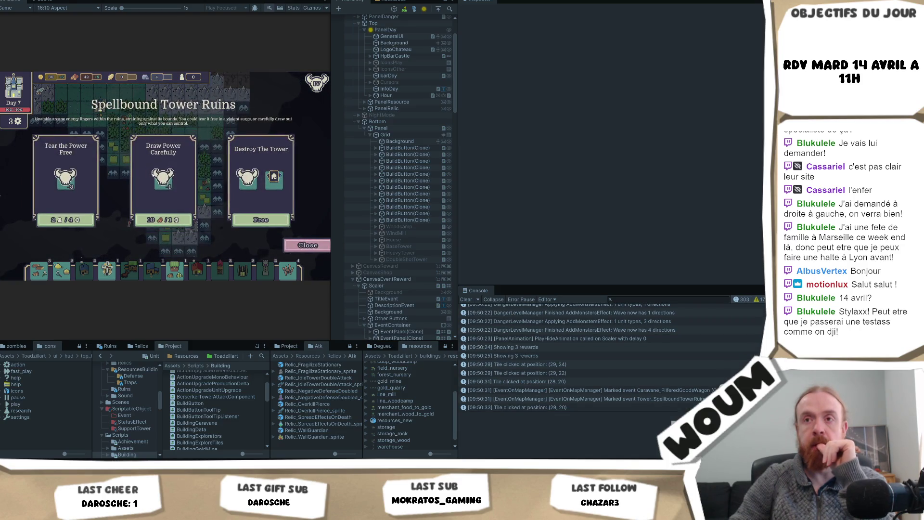
mouse_move(163, 180)
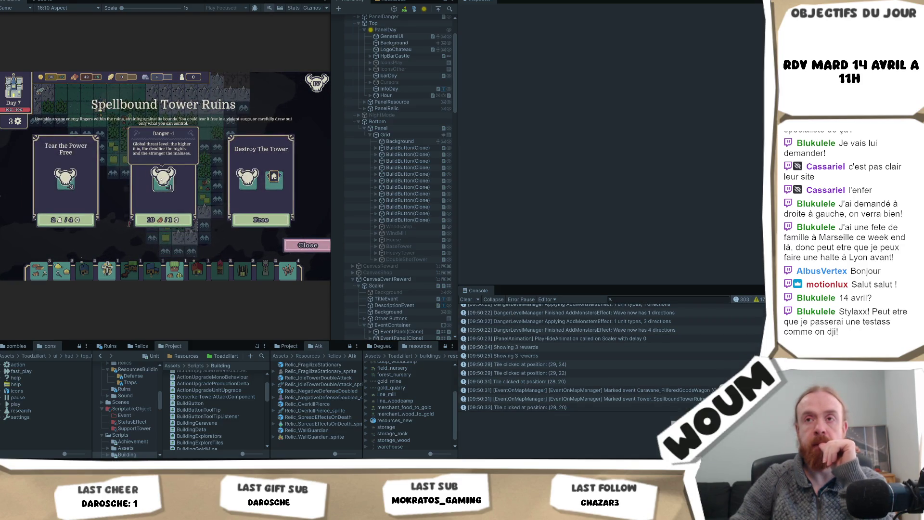
mouse_move(248, 179)
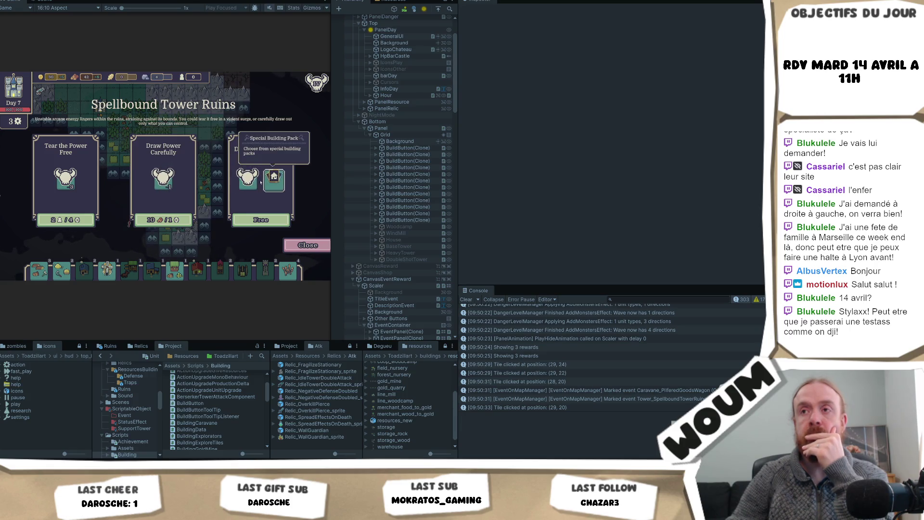
mouse_move(66, 179)
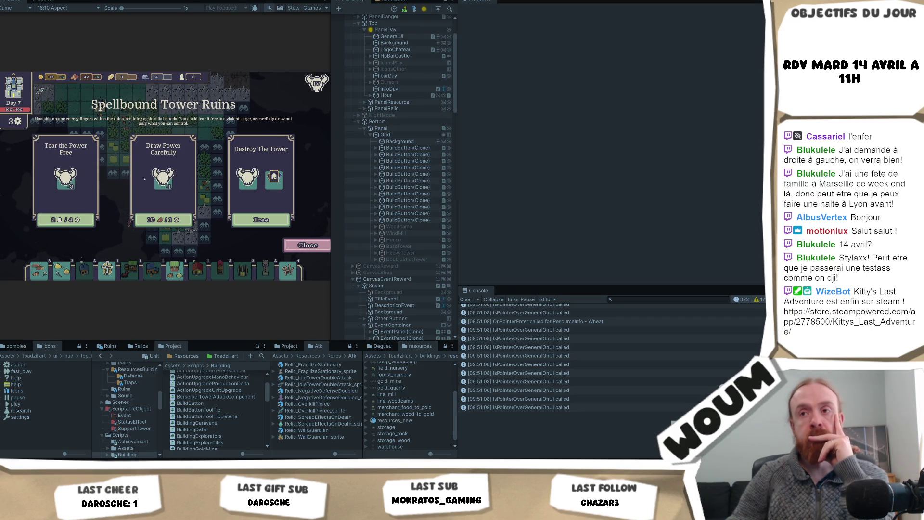
left_click(304, 246)
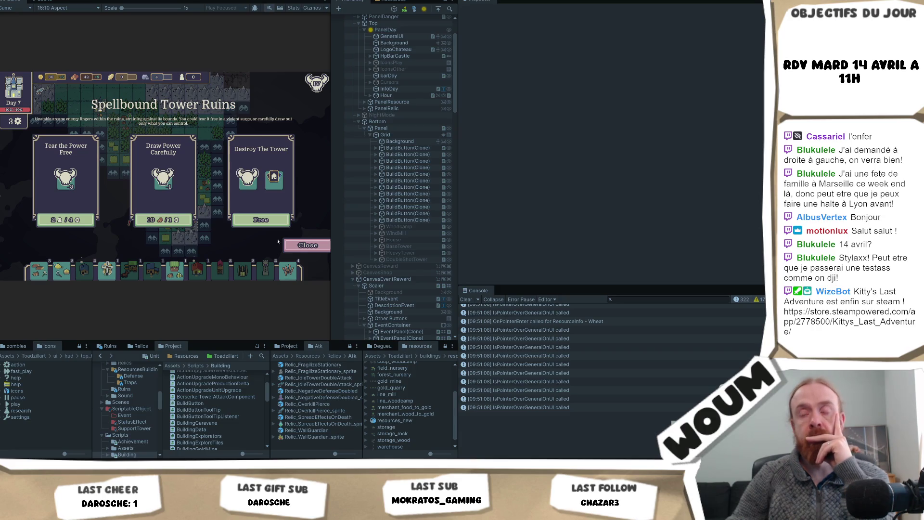
left_click(307, 245)
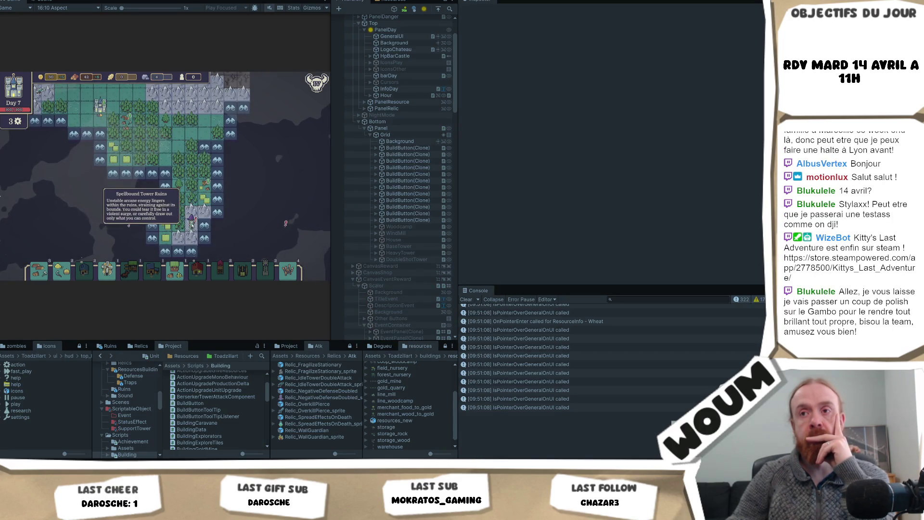
scroll(188, 198, "up", 2)
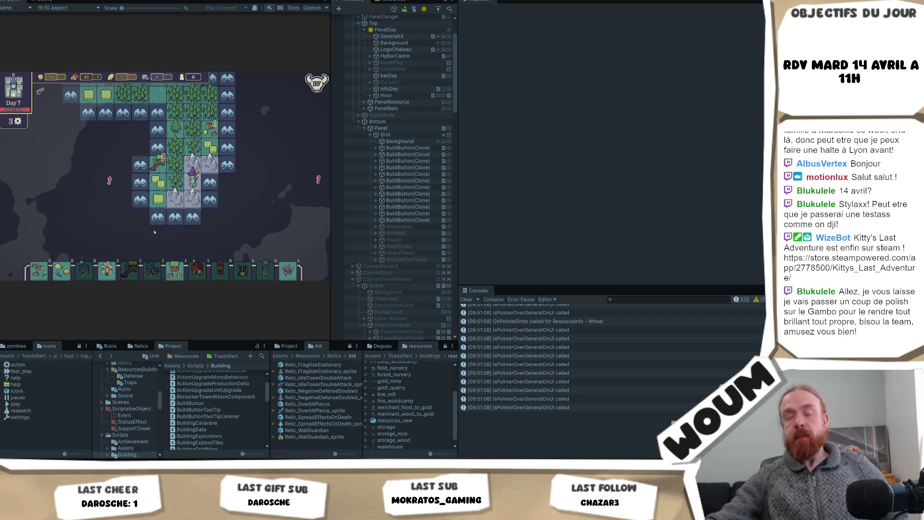
left_click(154, 233)
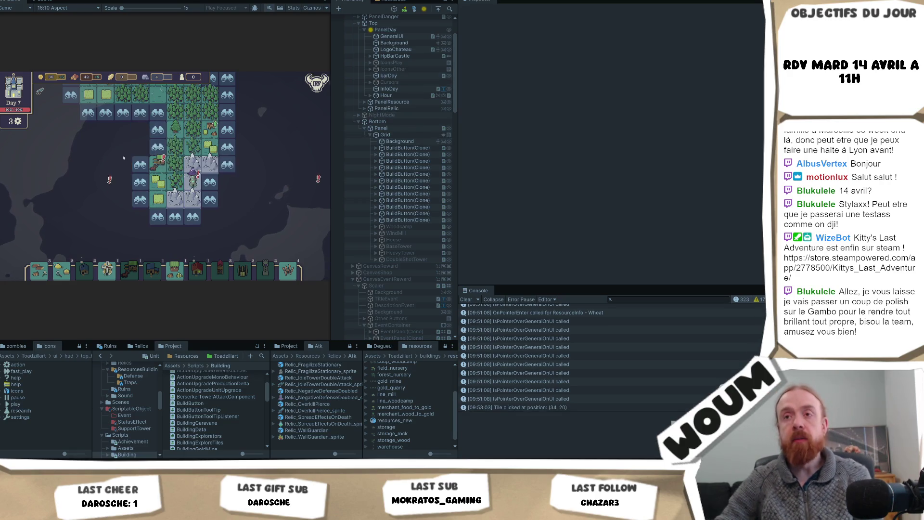
- Open the Pilfered Goods Wagon event and drag the Game/Hierarchy splitter right twice to widen the view
left_click(158, 164)
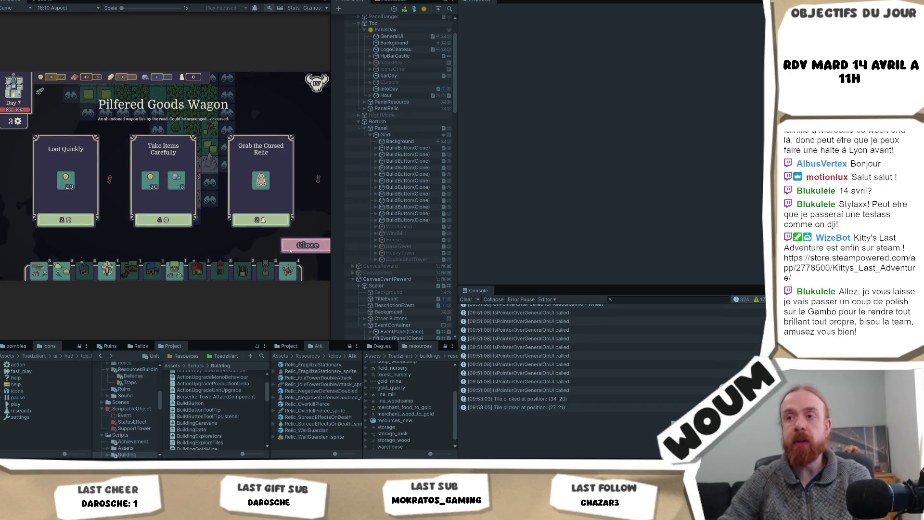
left_click_drag(332, 213, 394, 214)
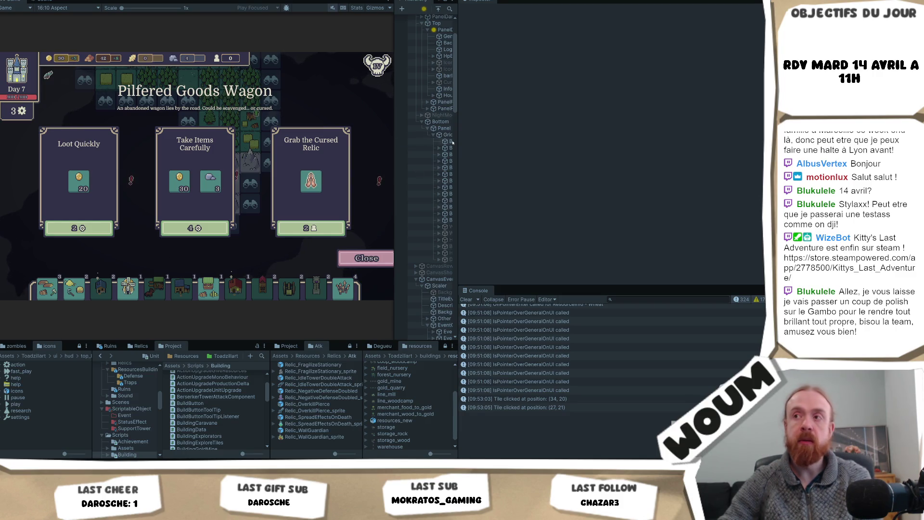
mouse_move(394, 141)
left_mouse_down()
mouse_move(470, 137)
mouse_move(403, 139)
left_mouse_up()
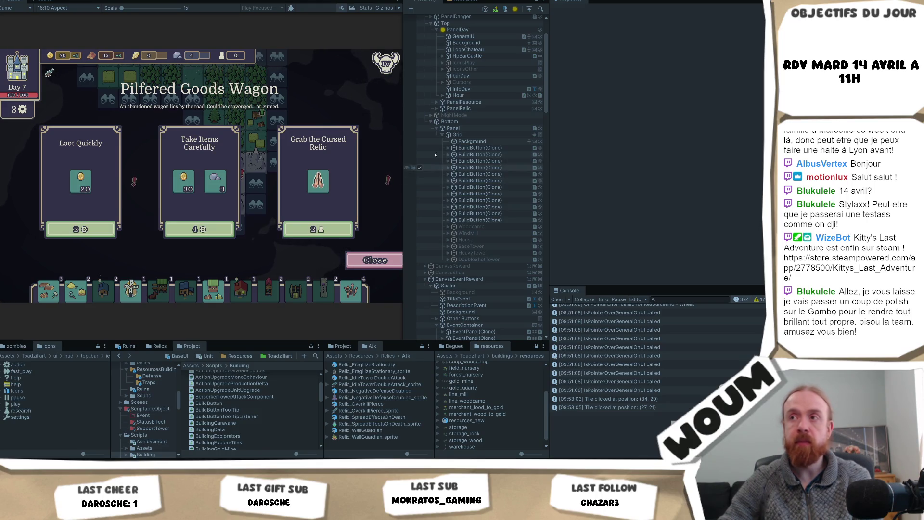
scroll(460, 144, "up", 3)
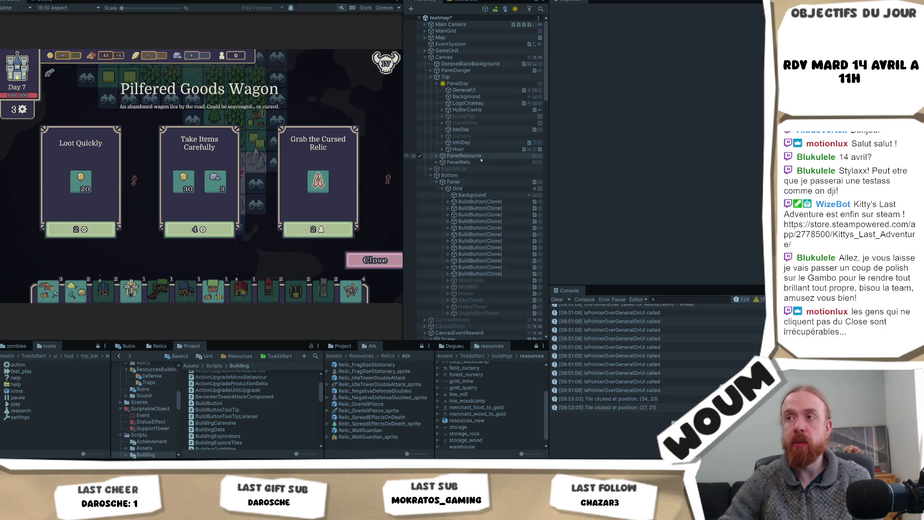
- Anchor the Other Buttons row at bottom-center and drag its Pos Y down below the cards
scroll(478, 179, "down", 10)
scroll(478, 179, "down", 1)
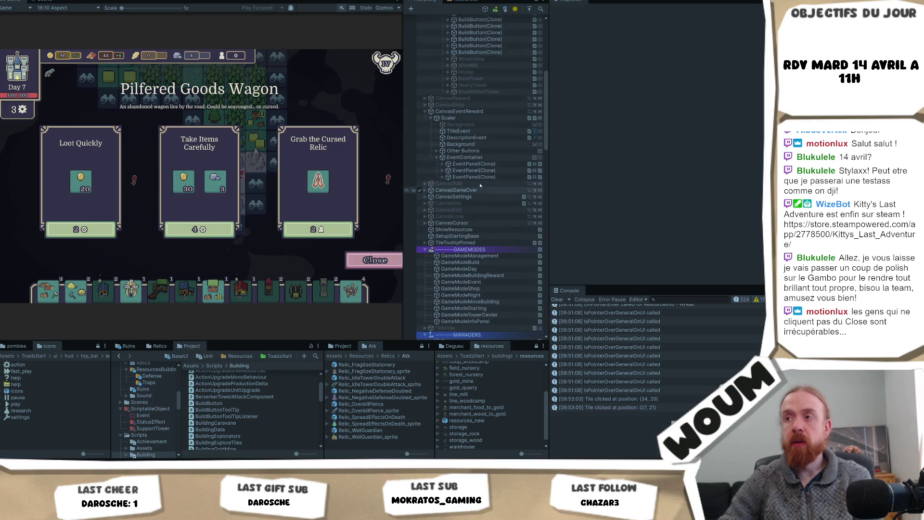
left_click(436, 151)
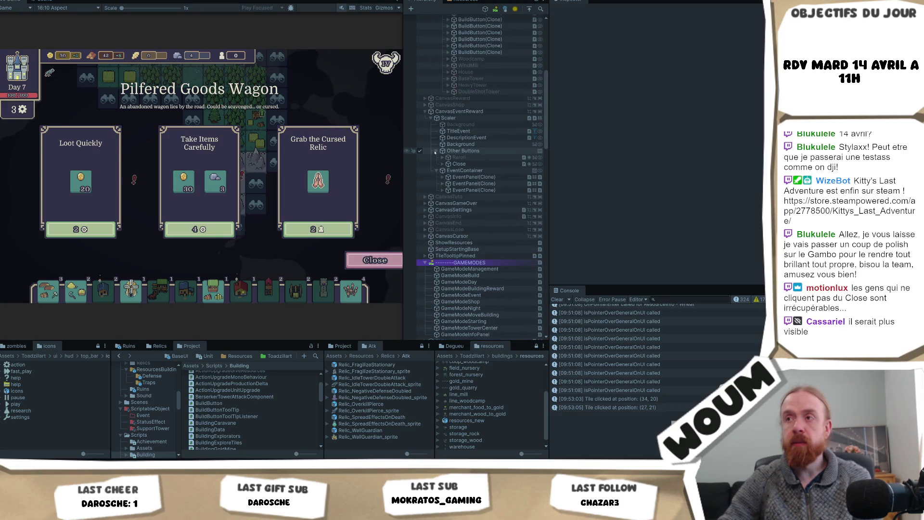
left_click(459, 164)
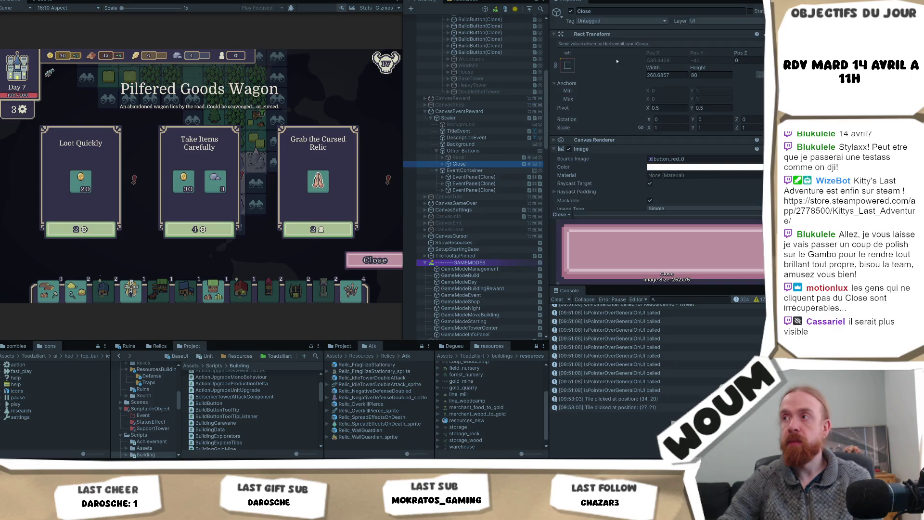
left_click(568, 65)
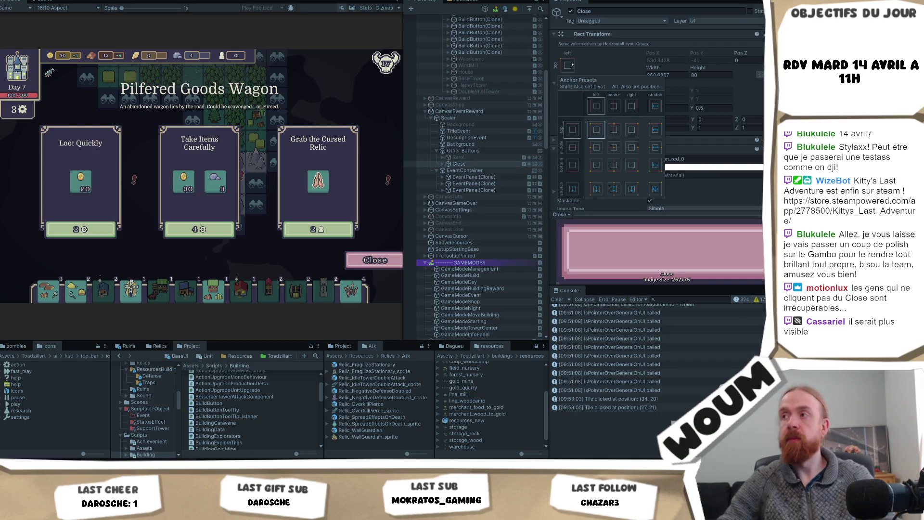
left_click(464, 151)
left_click(568, 57)
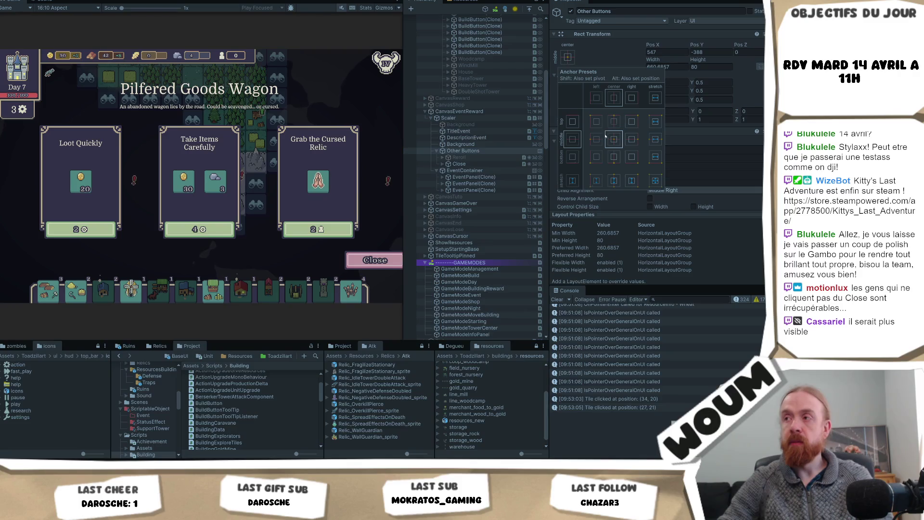
left_click(615, 158, "alt")
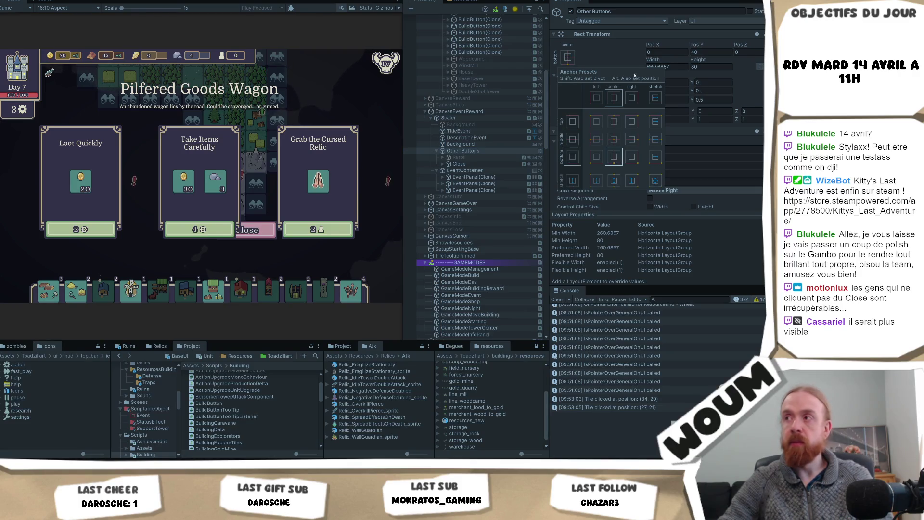
mouse_move(704, 49)
left_mouse_down()
mouse_move(714, 109)
mouse_move(640, 77)
left_mouse_up()
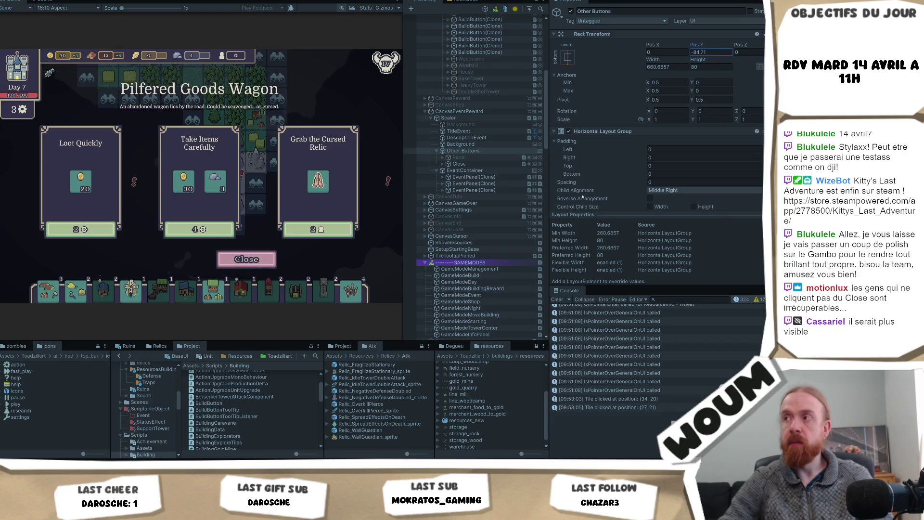
- Anchor the Reroll button to middle-center and enlarge the game view to check the row
left_click(458, 158)
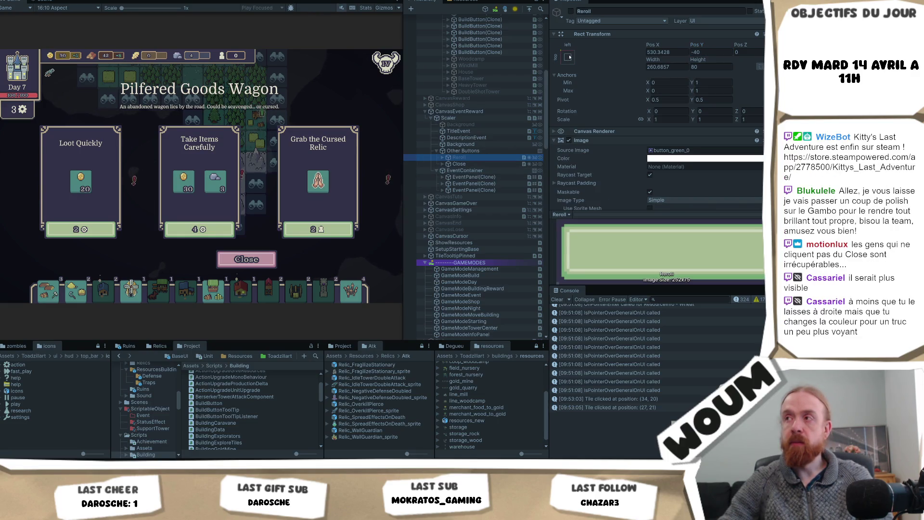
left_click(569, 57)
left_click(614, 143, "alt+shift")
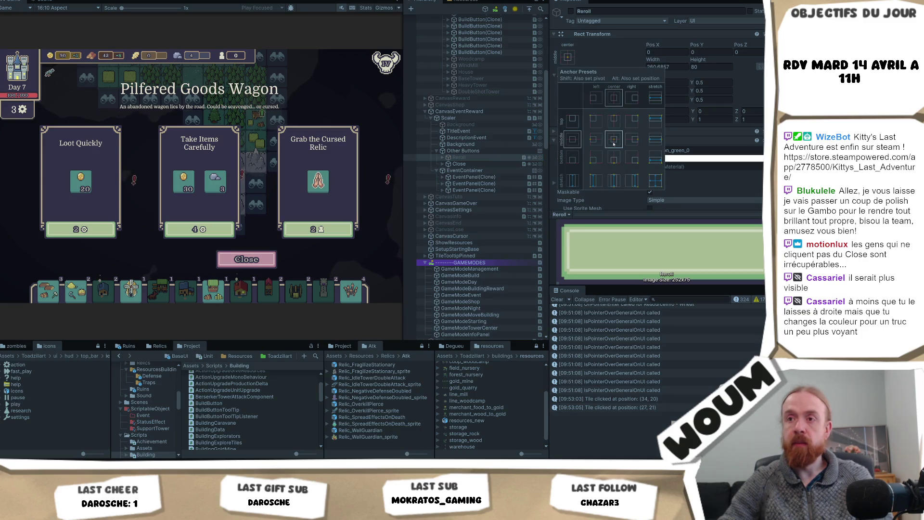
left_click(463, 151)
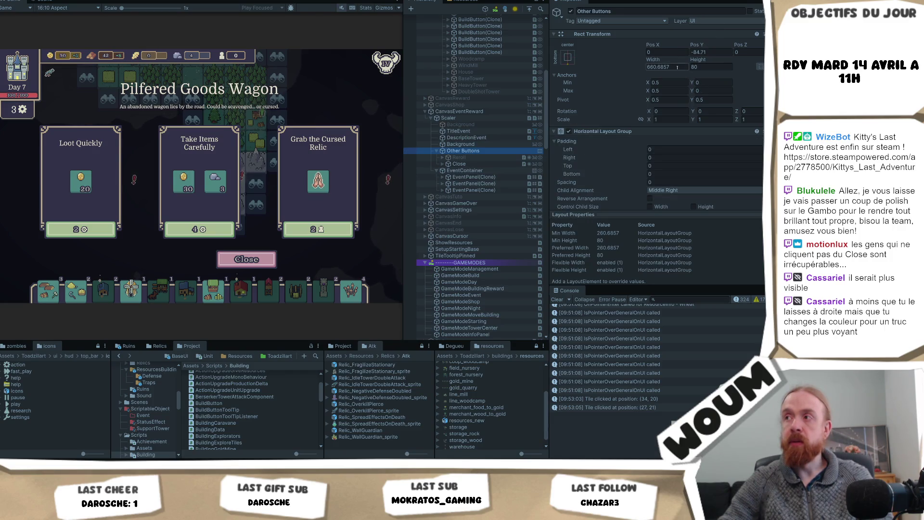
scroll(637, 172, "down", 2)
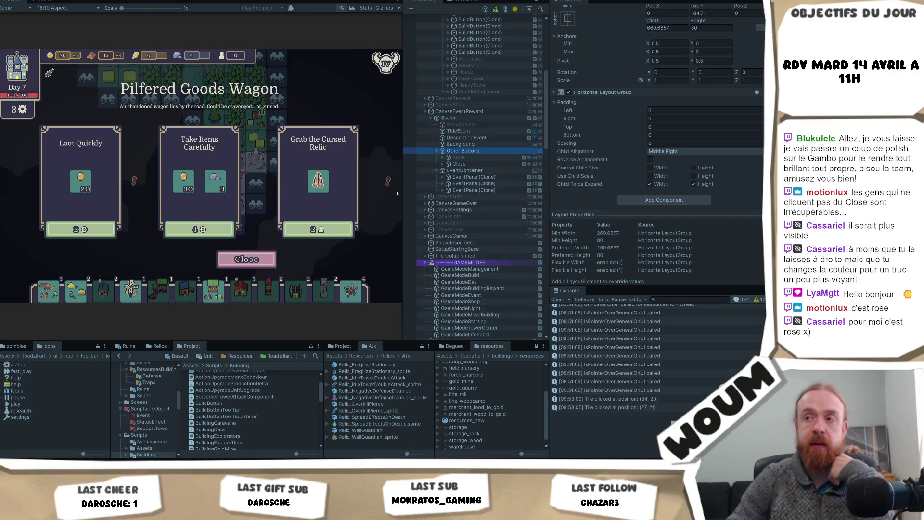
mouse_move(403, 204)
left_mouse_down()
mouse_move(482, 204)
mouse_move(432, 212)
left_mouse_up()
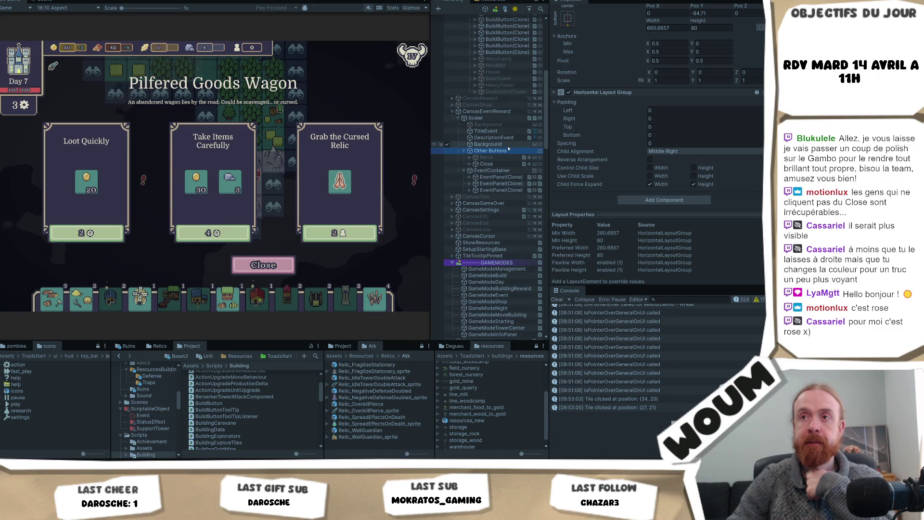
left_click(486, 157)
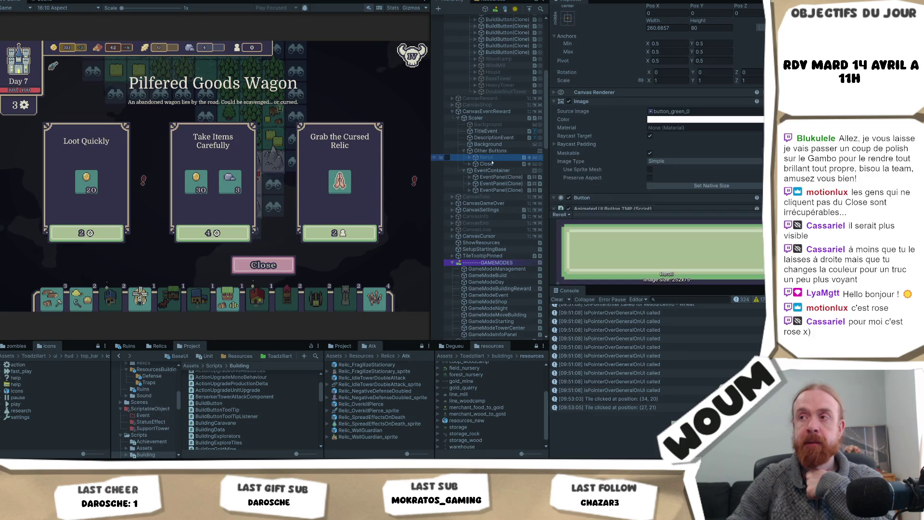
- Toggle the Reroll button active on, then turn it back off
scroll(567, 11, "up", 3)
left_click(572, 11)
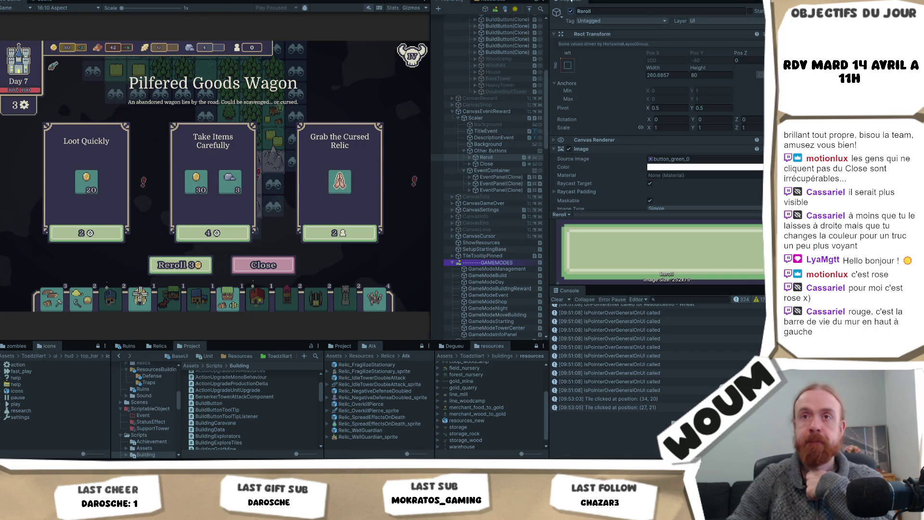
left_click(571, 11)
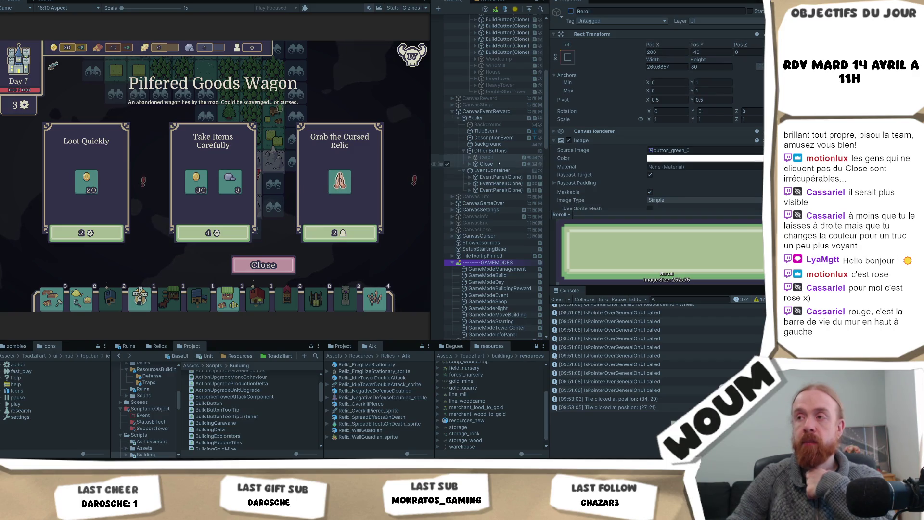
- Tint the Close button's Image color a bright red
left_click(499, 163)
left_click(667, 167)
left_click(742, 211)
left_click_drag(743, 211, 742, 207)
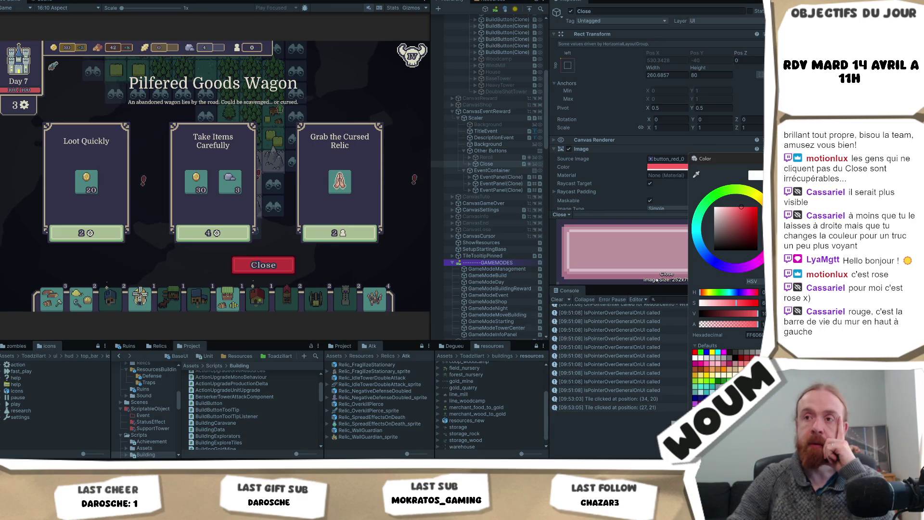
- Try lighter tints and the eyedropper, then settle on white (FFFFFF) for the Close button tint
left_click(732, 206)
left_click_drag(744, 200, 735, 198)
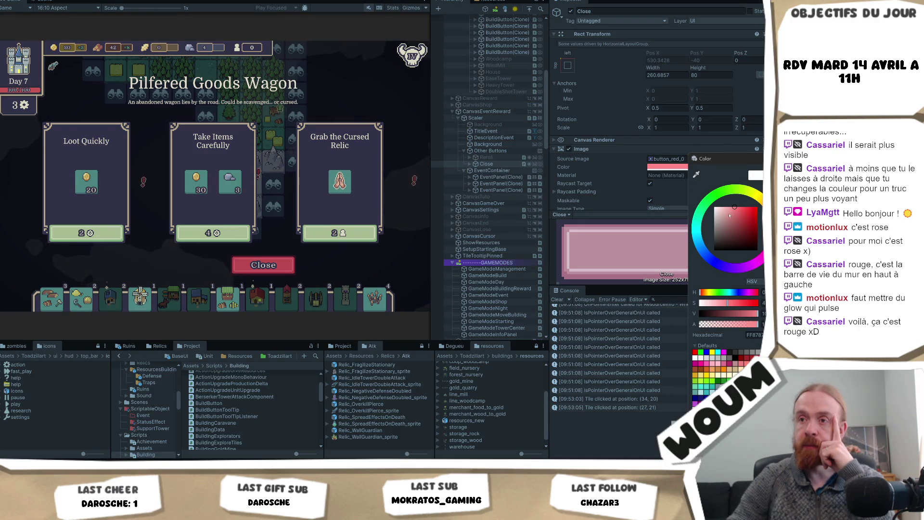
left_click(696, 174)
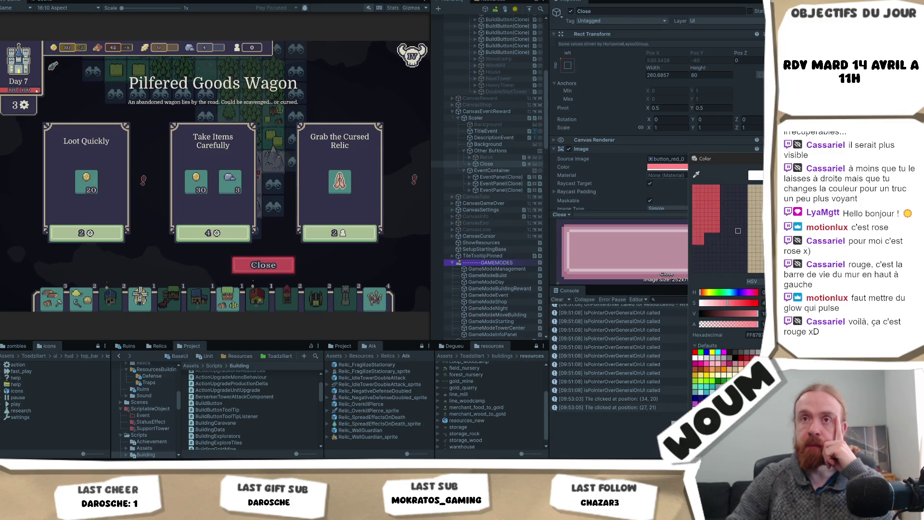
left_click(19, 90)
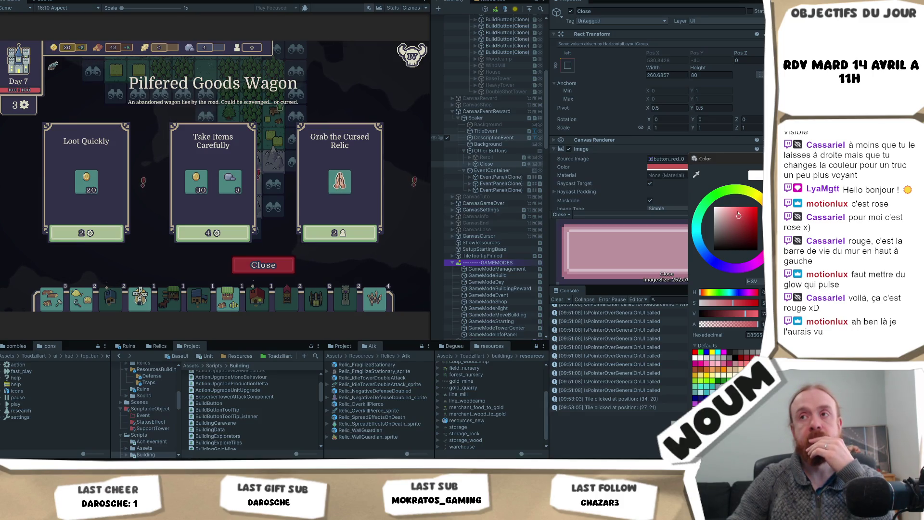
left_click_drag(739, 215, 714, 207)
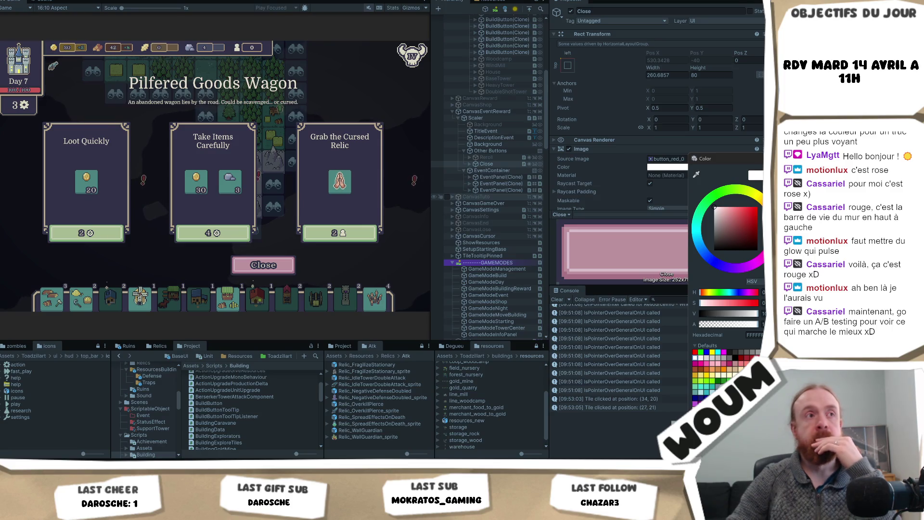
key("Escape")
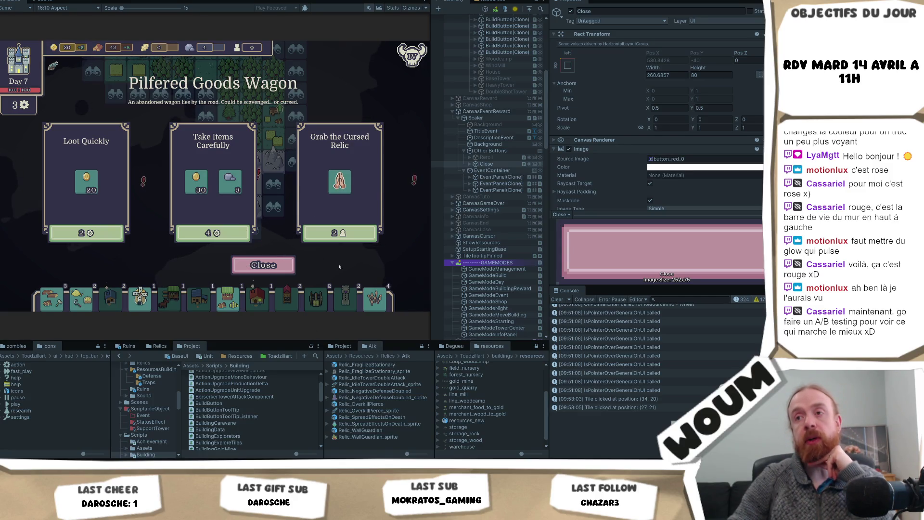
left_click(264, 265)
- Reopen the wagon event from its tile and dismiss it with Close, three times over
left_click(263, 260)
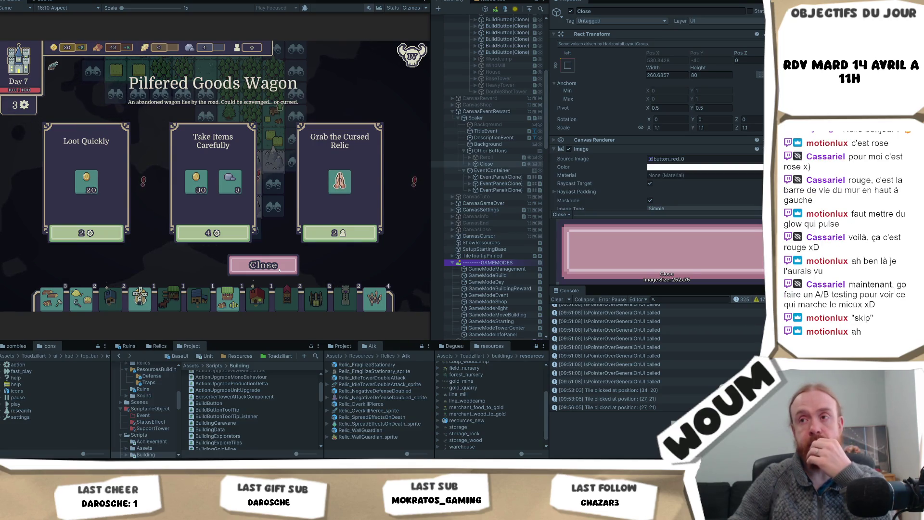
left_click(280, 271)
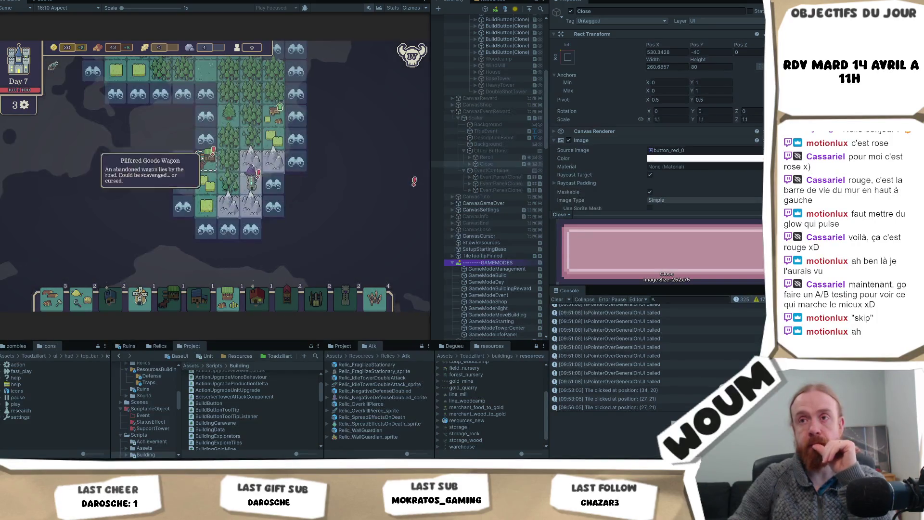
left_click(219, 160)
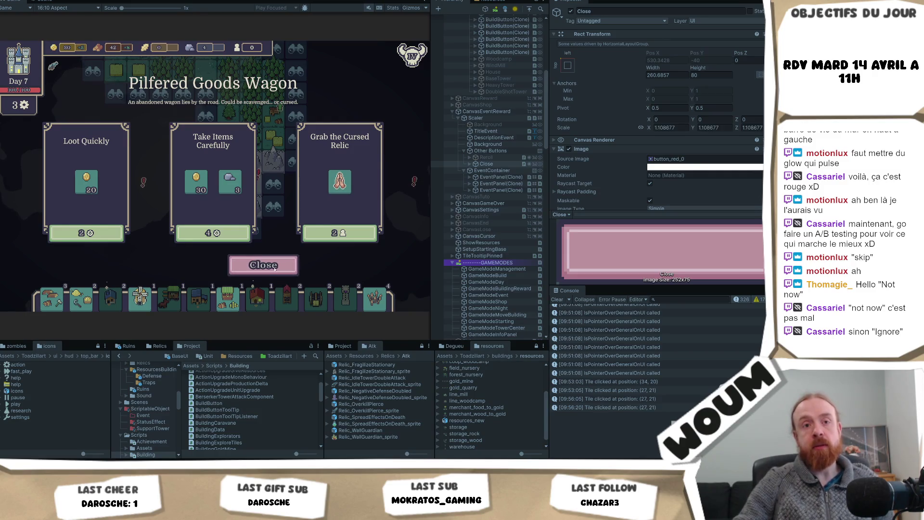
left_click(275, 268)
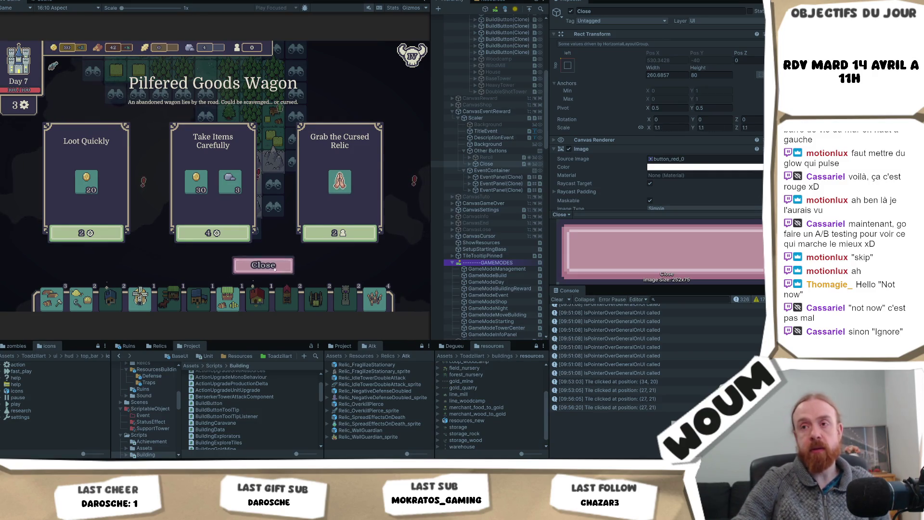
left_click(230, 174)
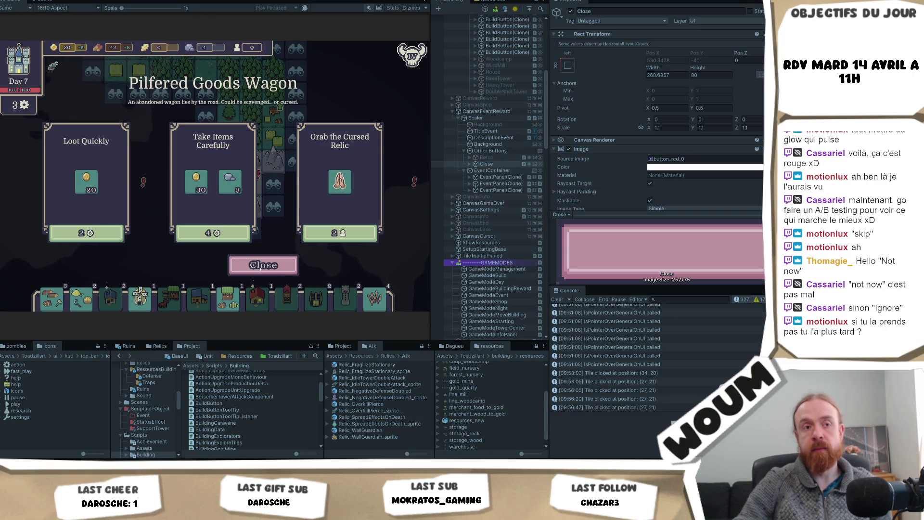
left_click(261, 267)
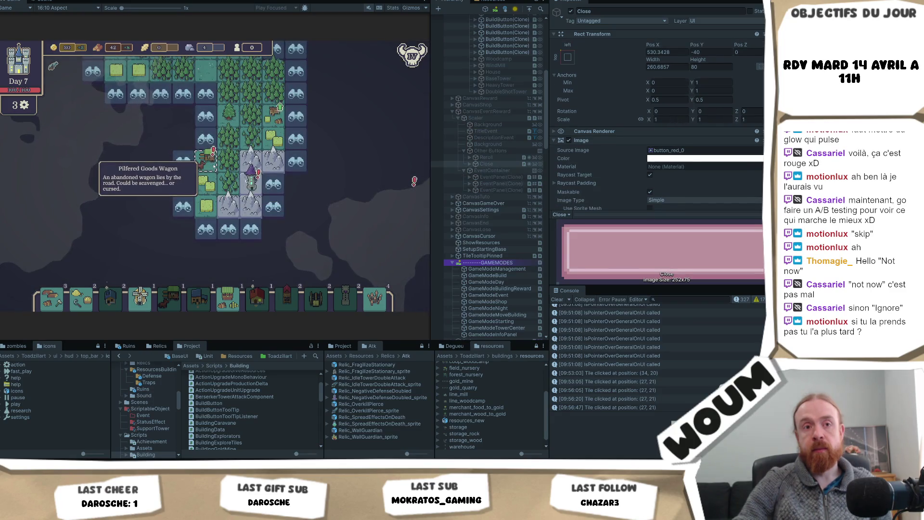
- Pan to the wagon tile, repeatedly open and close its event, ending with it reopened
key("Down")
key("Down")
key("Left")
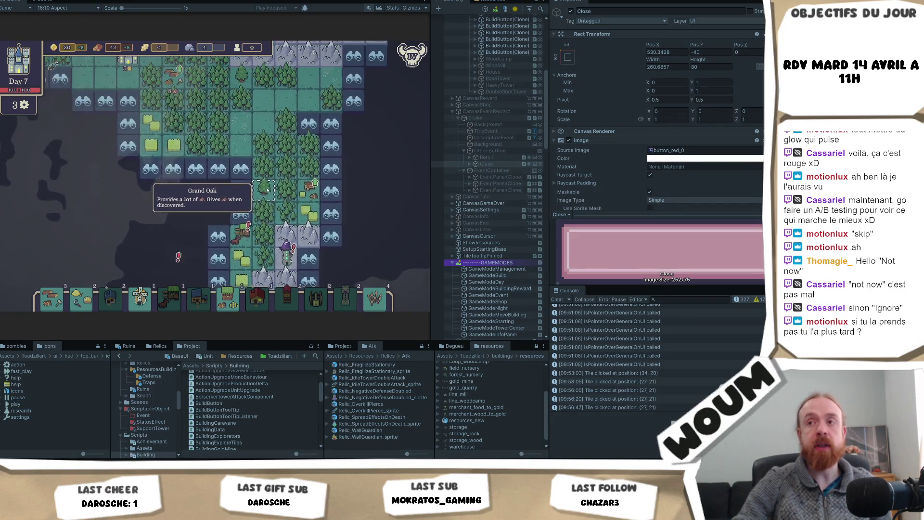
left_click(232, 199)
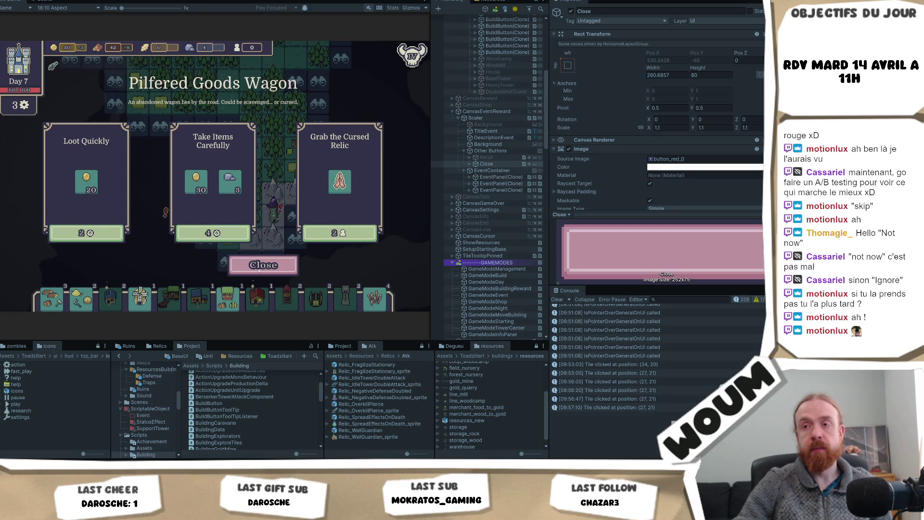
left_click(258, 271)
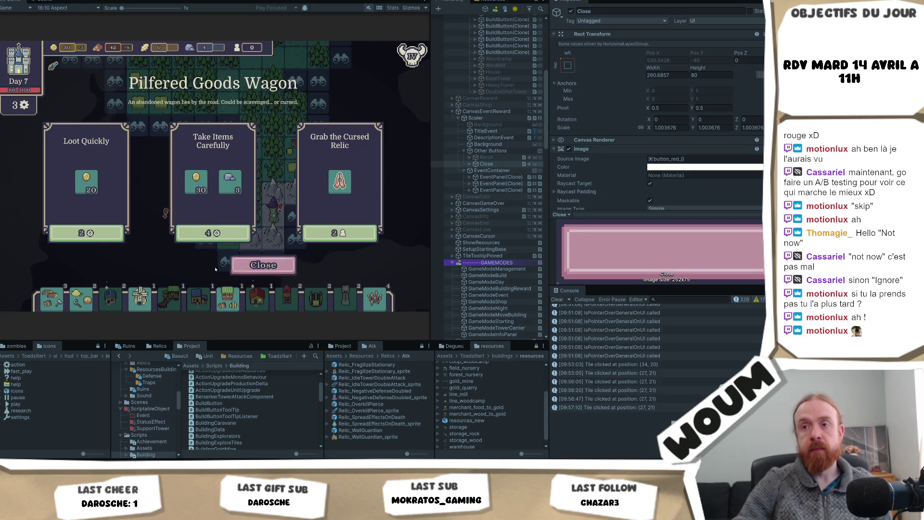
left_click(254, 271)
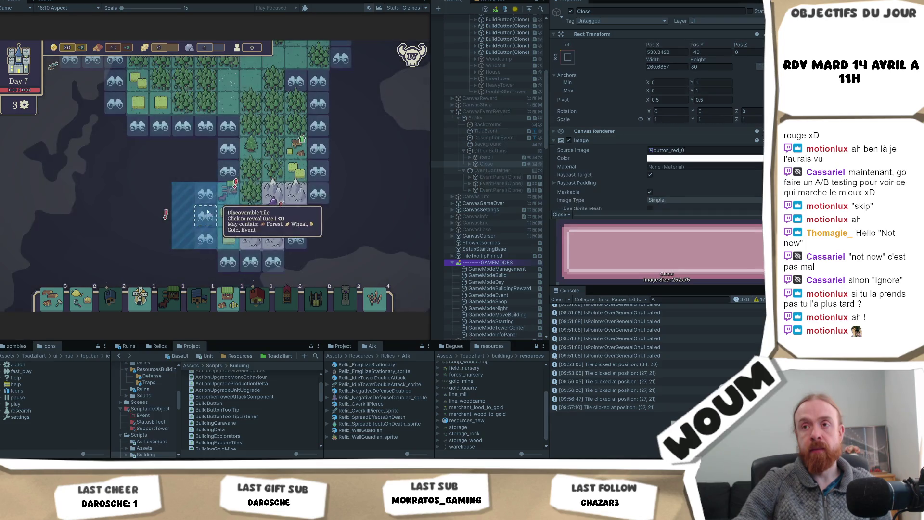
left_click(224, 197)
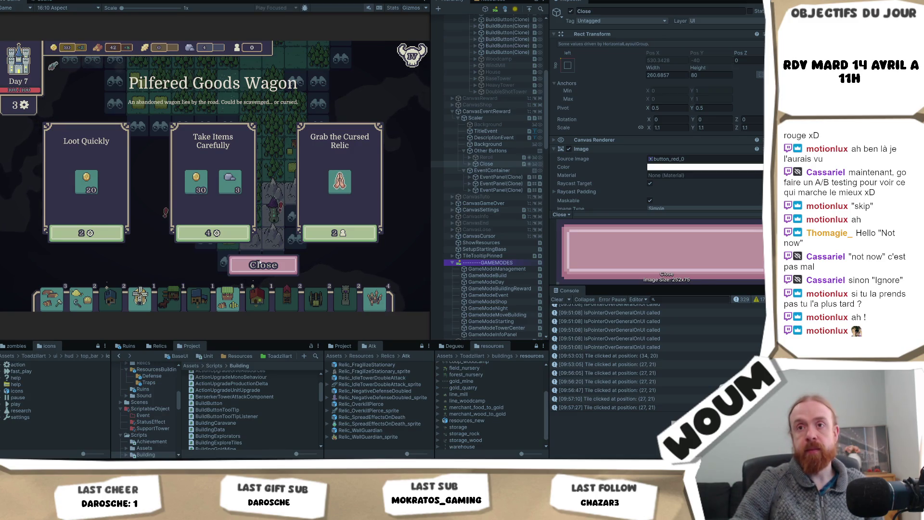
left_click(256, 267)
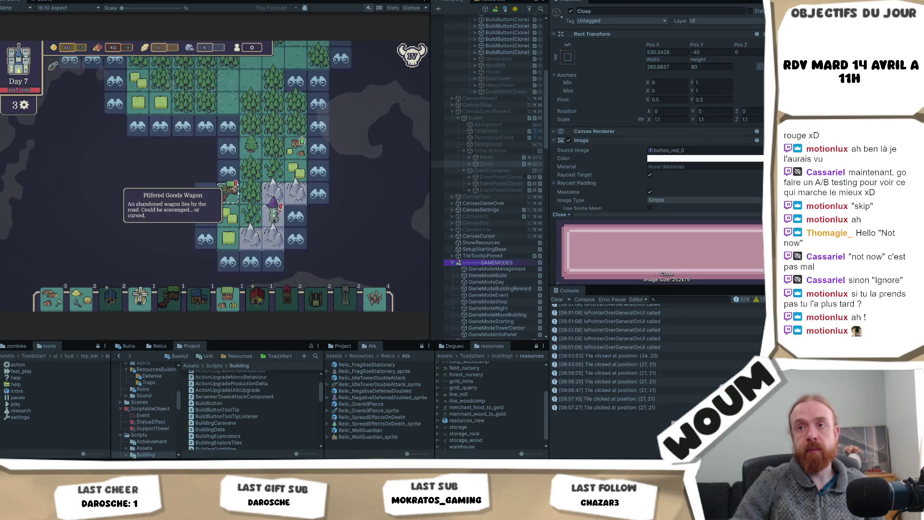
left_click(235, 197)
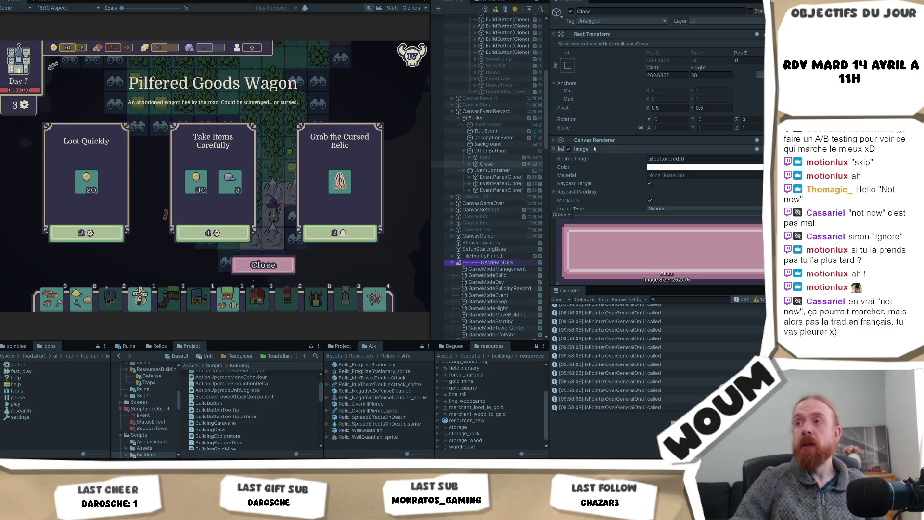
- Double the Close button's width by entering 260.6857*2 in Width
left_click(513, 164)
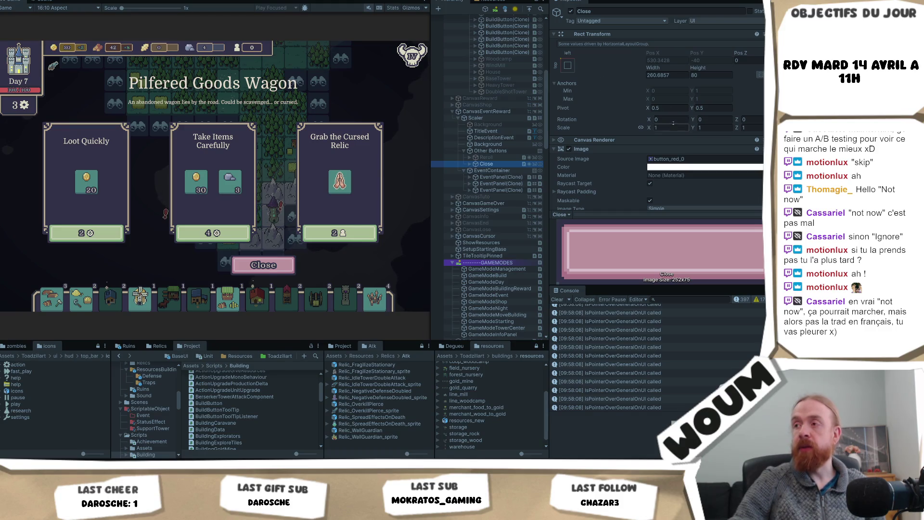
left_click(672, 75)
type("*0")
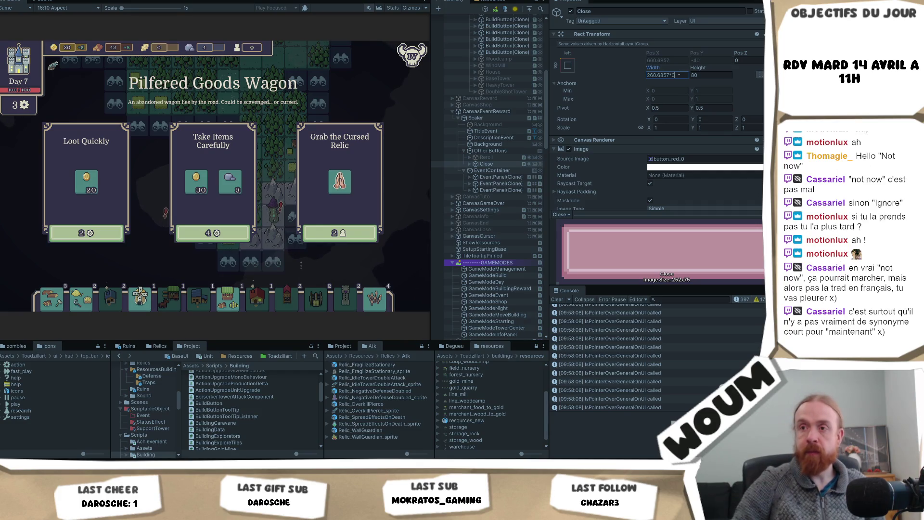
key("BackSpace")
type("2")
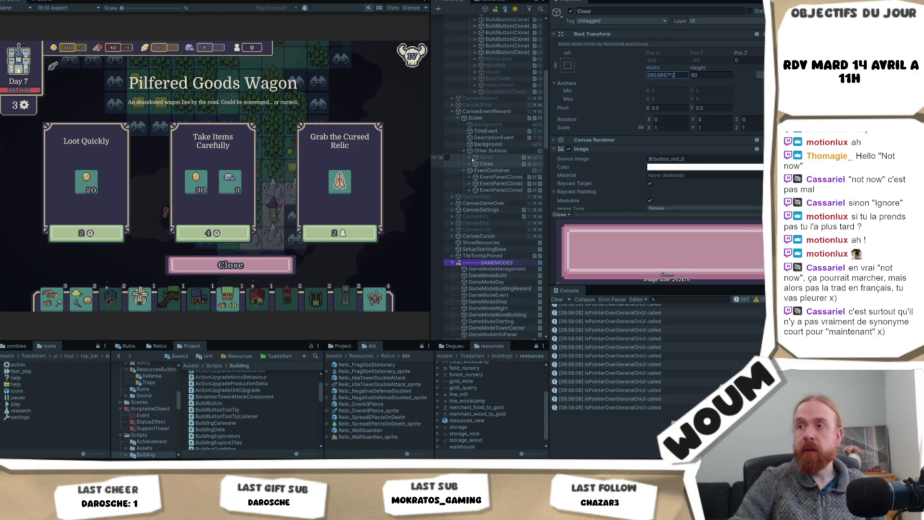
- Change the CloseText label to 'Come back later'
left_click(470, 164)
left_click(496, 171)
left_click(622, 180)
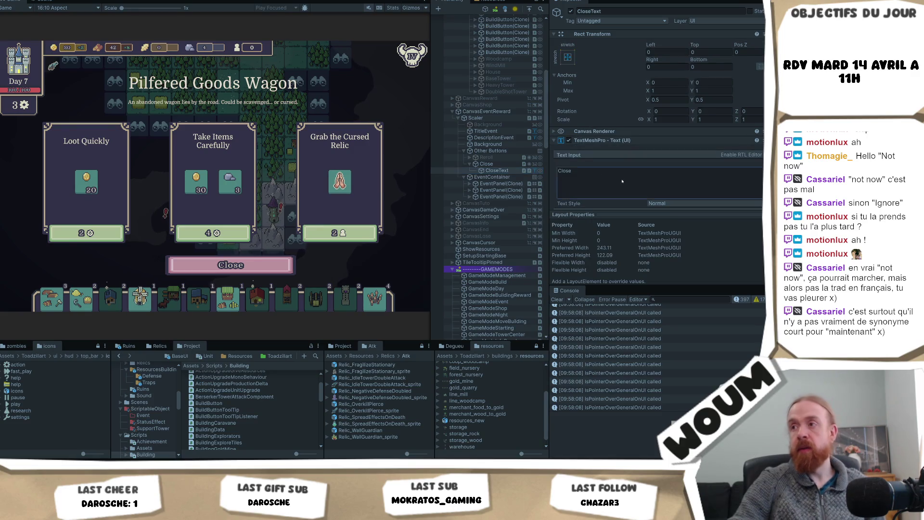
type("Co")
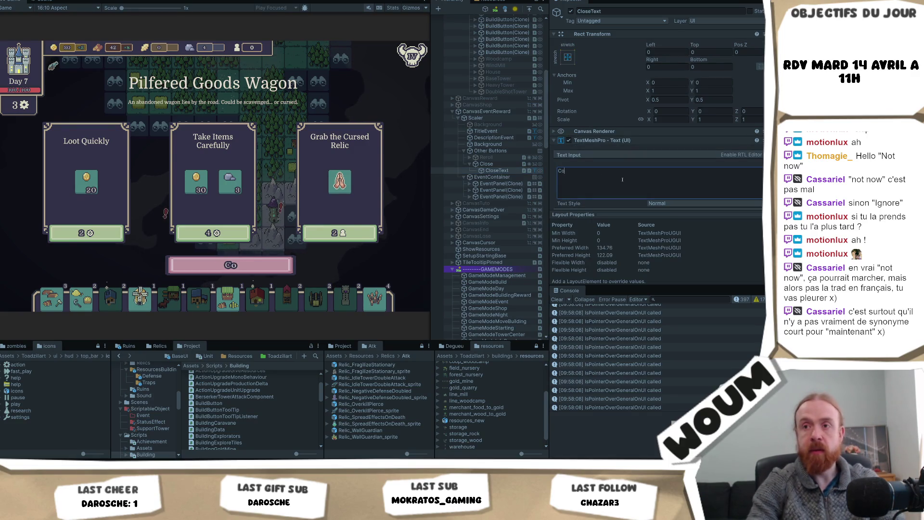
type("me back Lay")
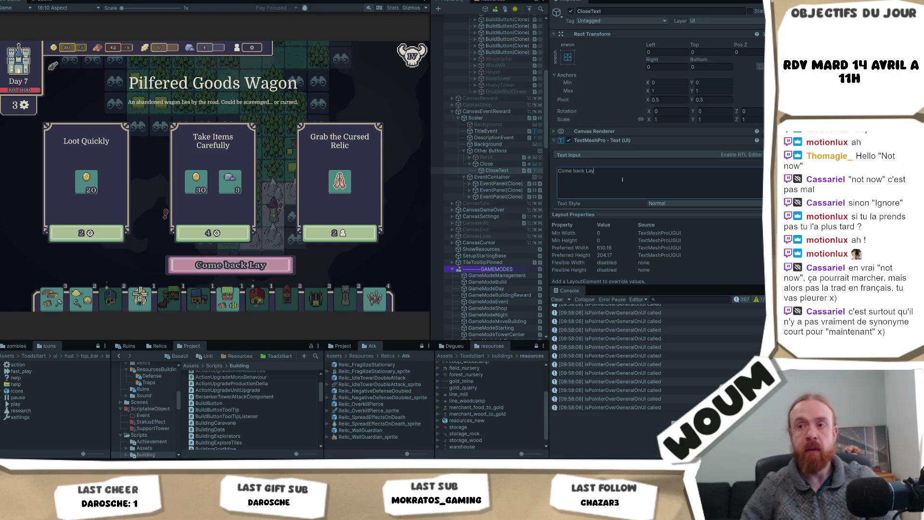
key("BackSpace")
type("ter")
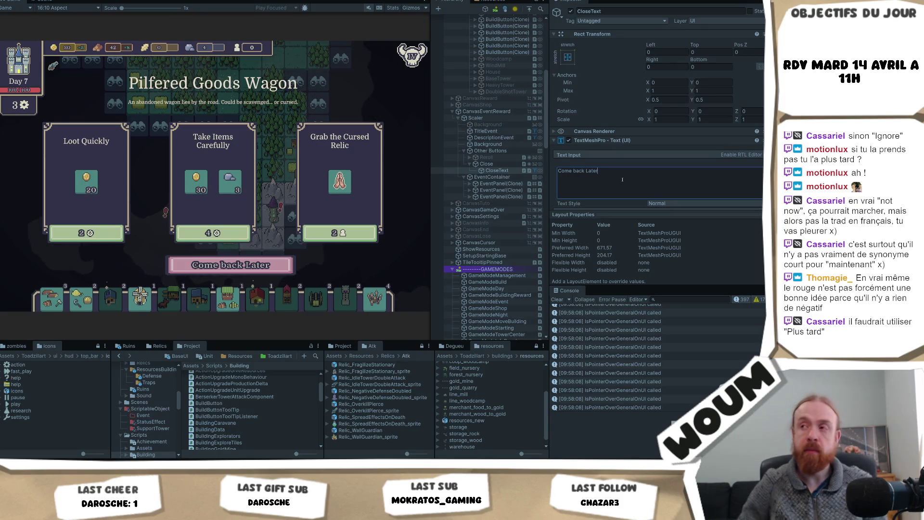
key("Delete")
type("l")
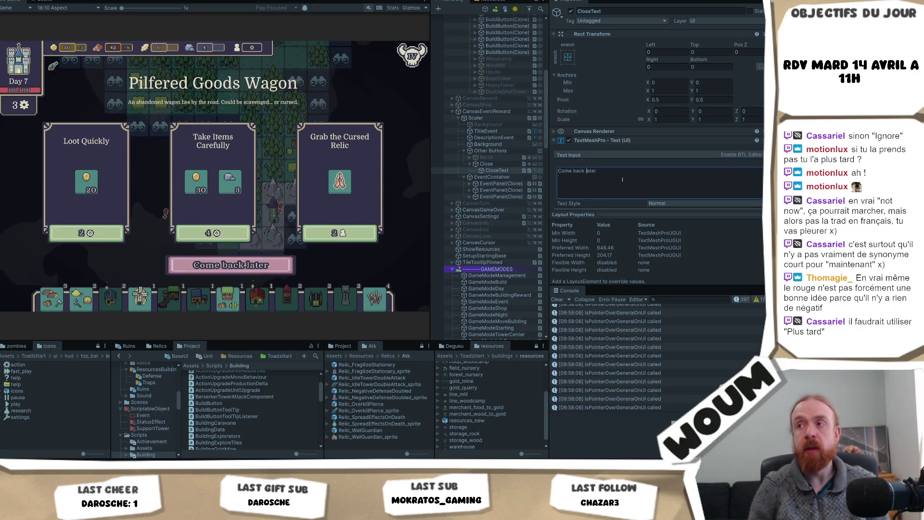
left_click(500, 164)
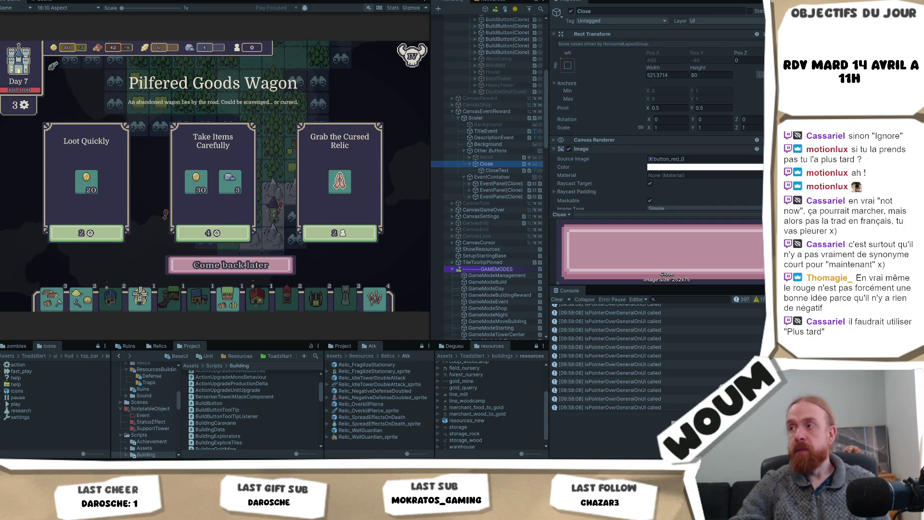
- Set the Close button's Source Image to button_green_1
left_click(760, 158)
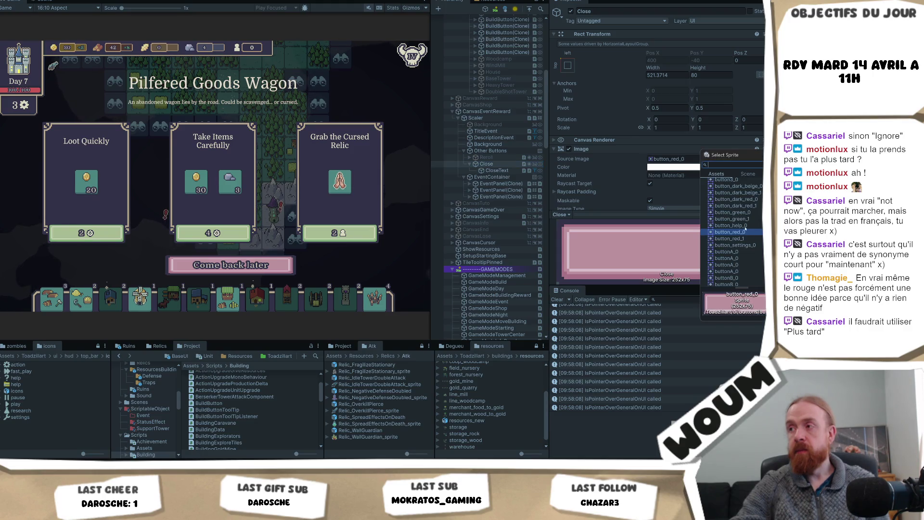
left_click(748, 220)
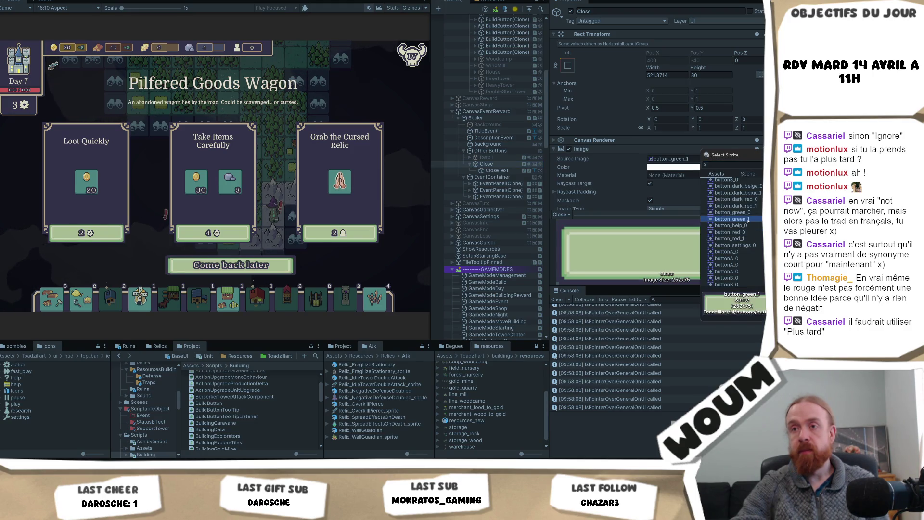
double_click(749, 219)
- Try button_dark_beige_0 as the sprite, then undo back to button_green_1
left_click(759, 159)
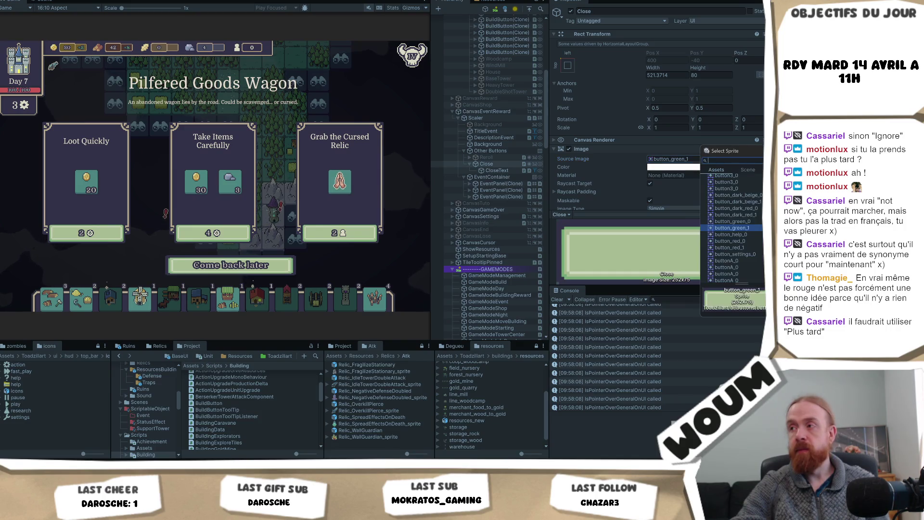
left_click(752, 214)
left_click(756, 202)
left_click(762, 195)
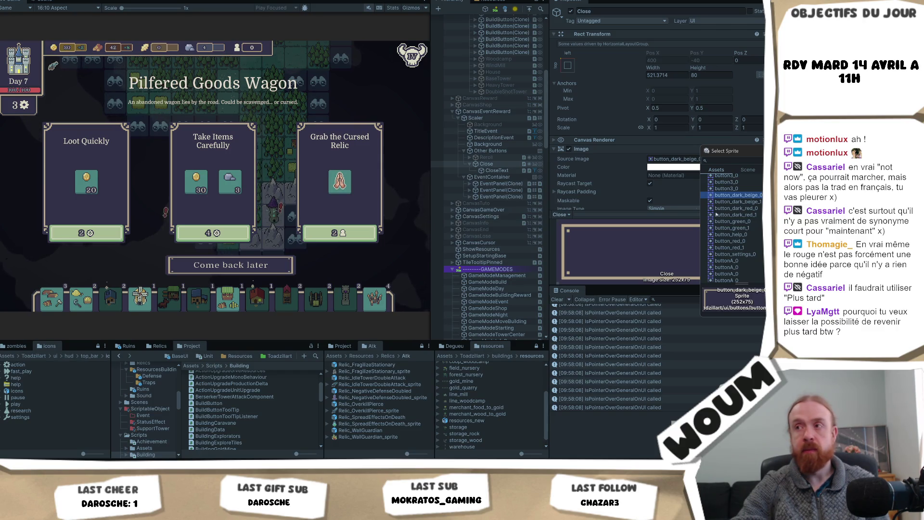
left_click(674, 159)
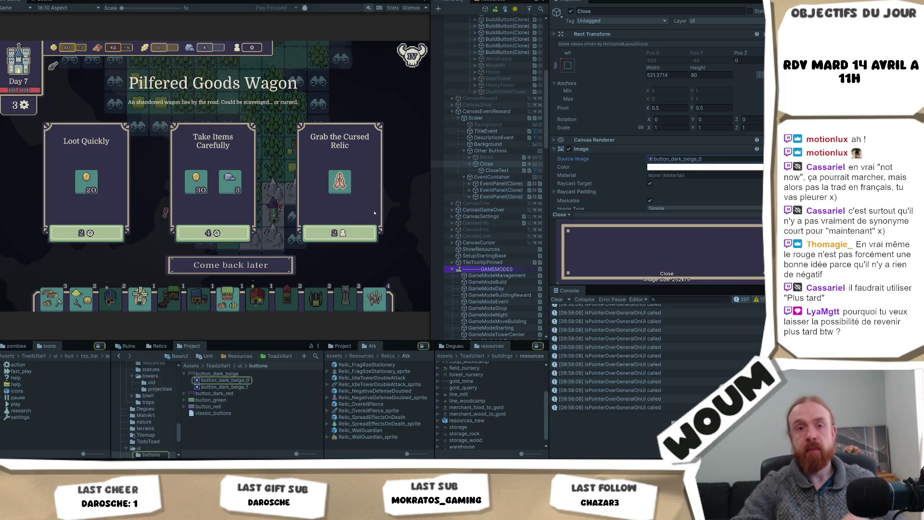
key("ctrl+z")
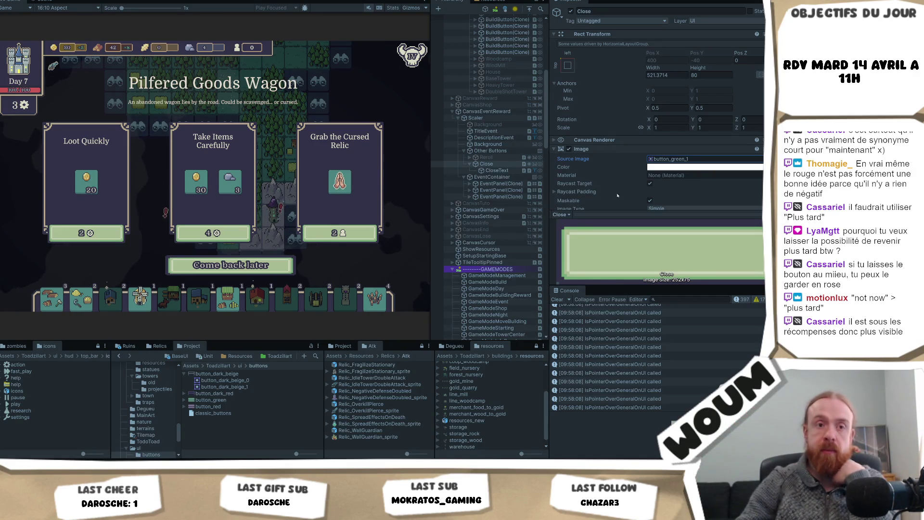
left_click(662, 159)
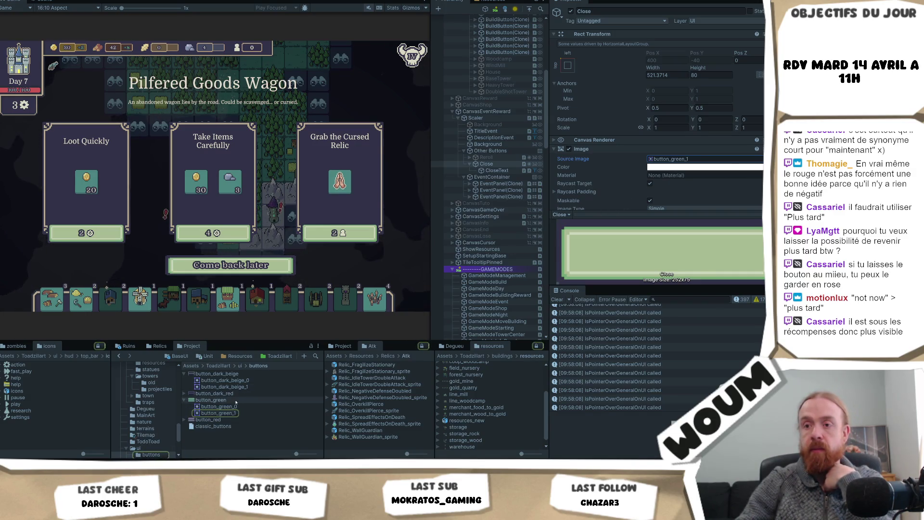
- Scroll the Inspector to review the button's Button components
scroll(672, 201, "down", 8)
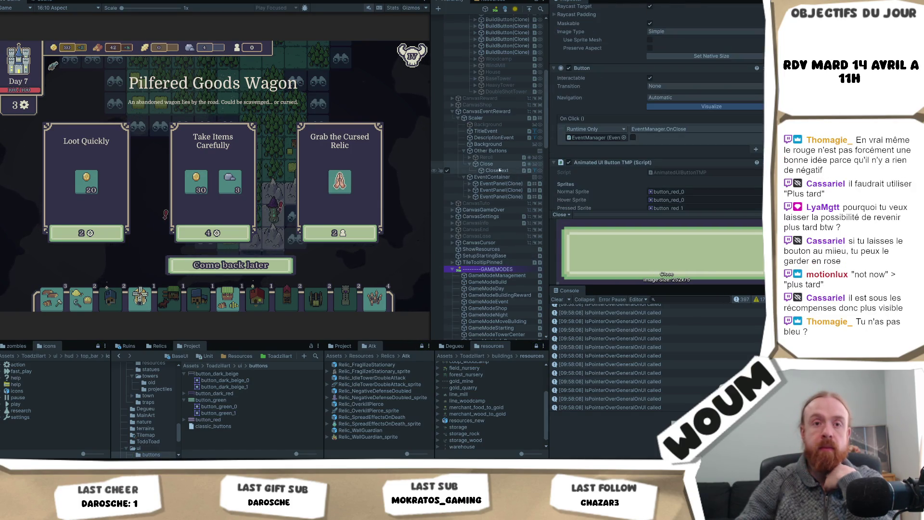
scroll(677, 145, "up", 4)
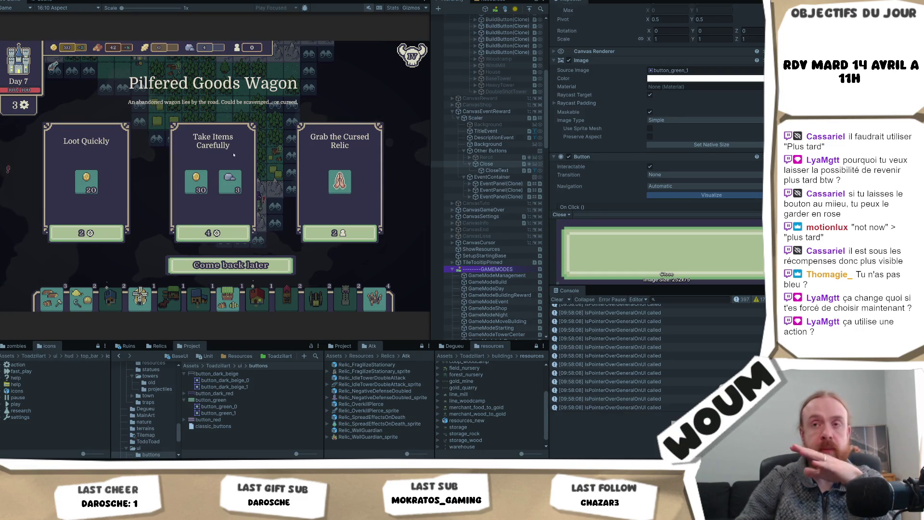
- Close the wagon event, reveal nearby tiles, and open then close the Arcane Spire event
left_click(254, 267)
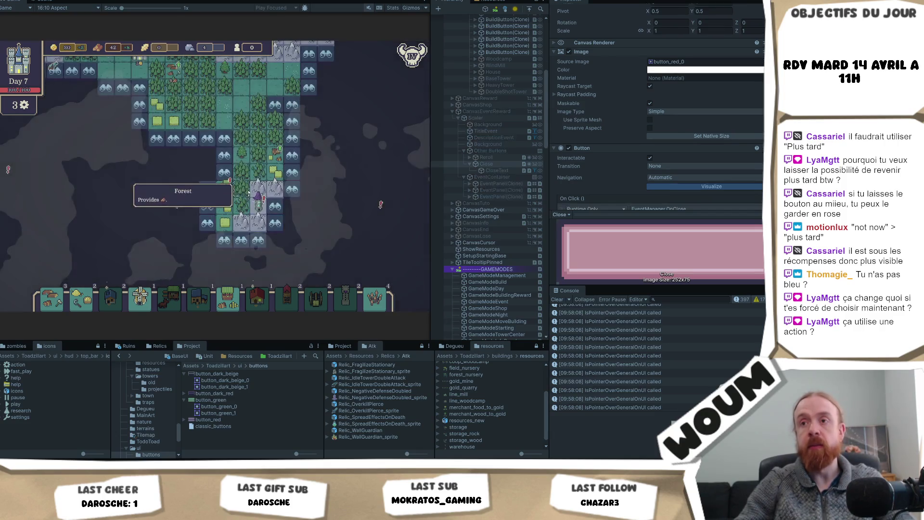
left_click(218, 232)
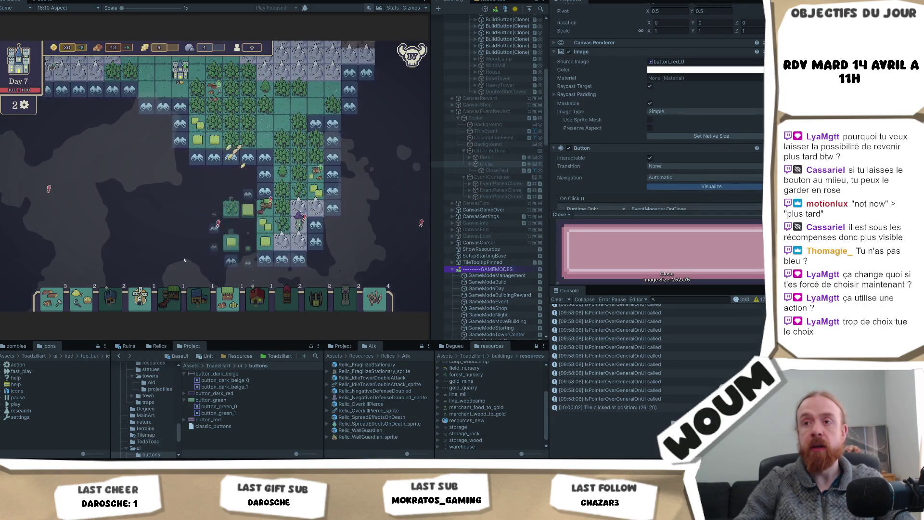
left_click(222, 234)
left_click(225, 234)
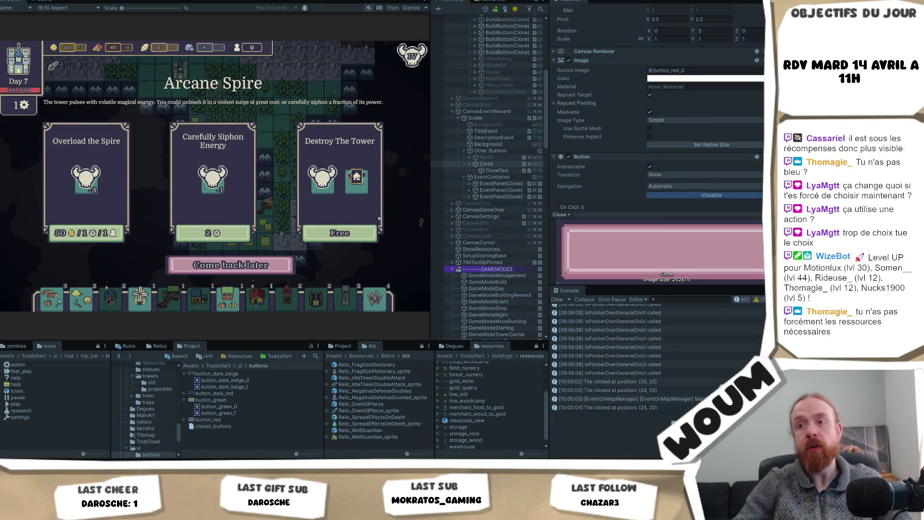
left_click(270, 267)
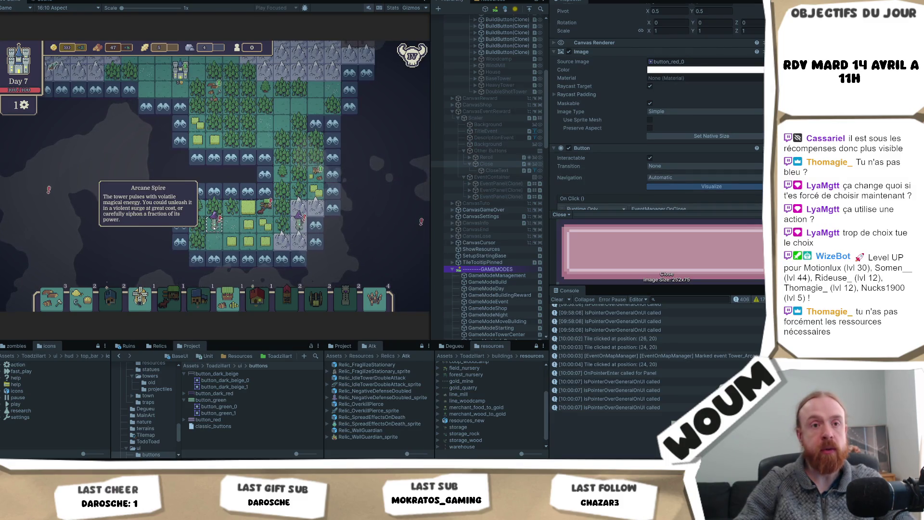
- Pan the map, click forest tiles, and reopen the Pilfered Goods Wagon event
key("d")
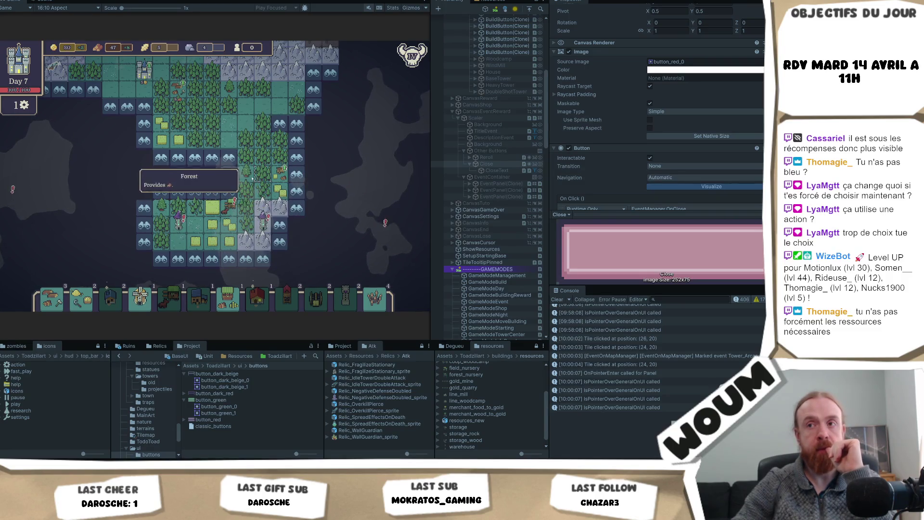
left_click(256, 129)
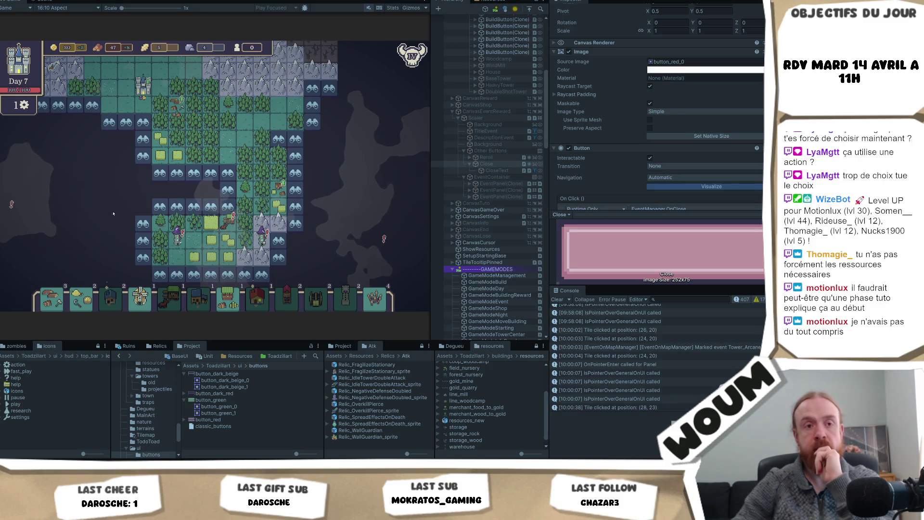
left_click(247, 192)
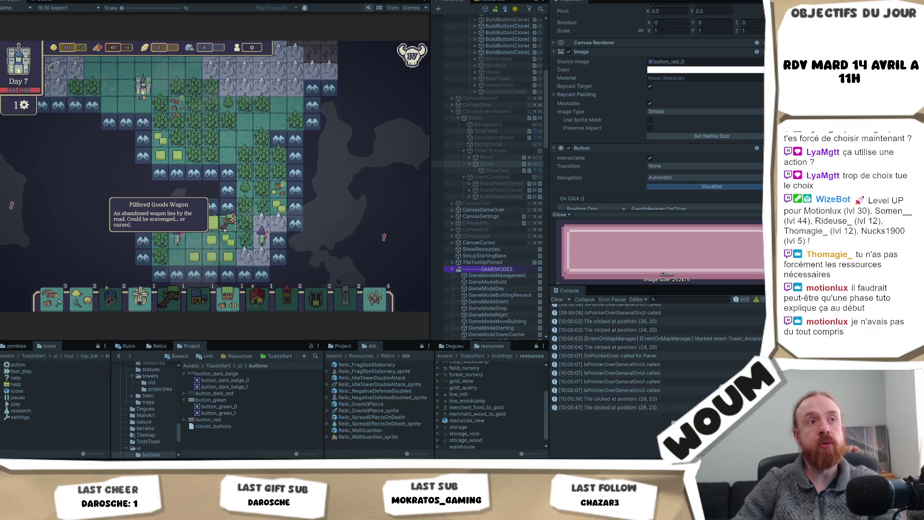
left_click(227, 229)
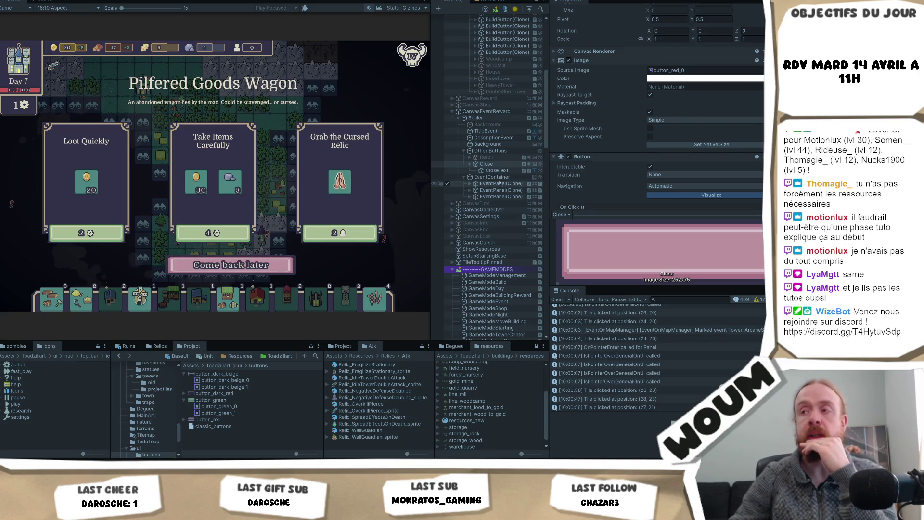
- Locate the Close button's button_red_0 sprite in the Project window
left_click(496, 164)
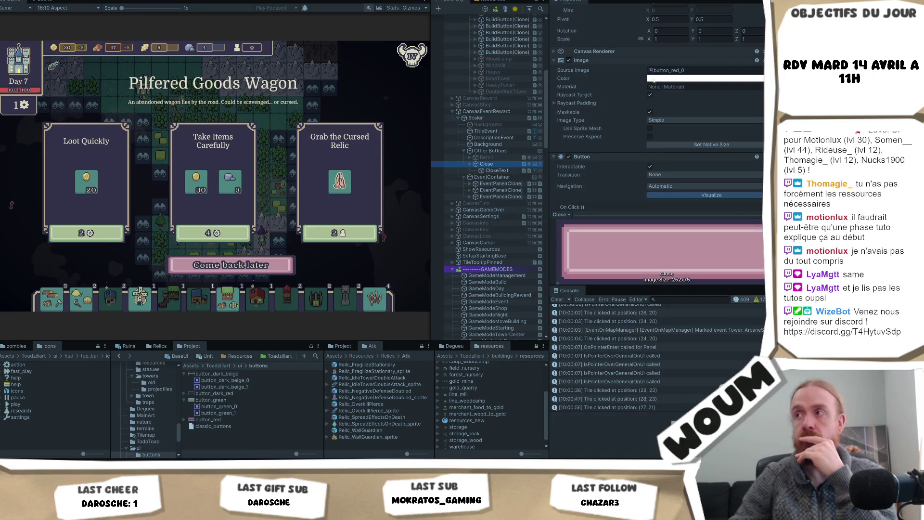
left_click(669, 70)
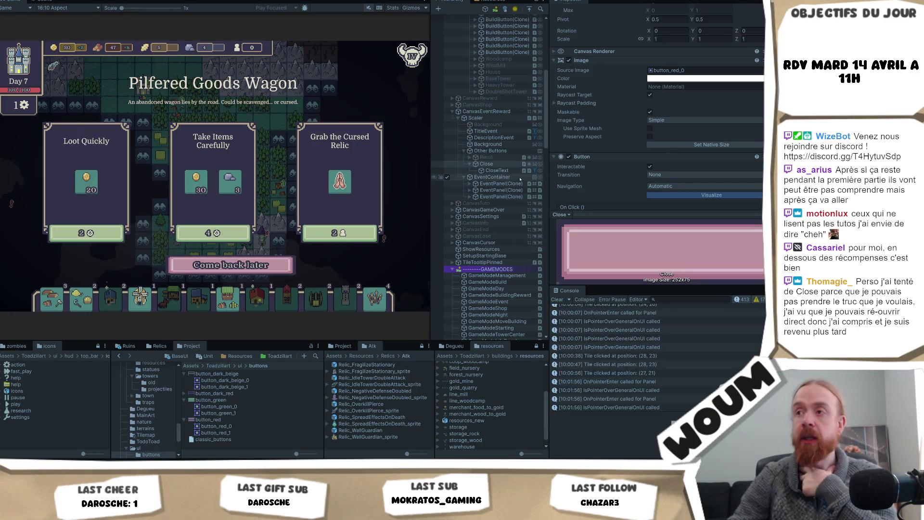
scroll(682, 199, "down", 4)
scroll(682, 199, "down", 4)
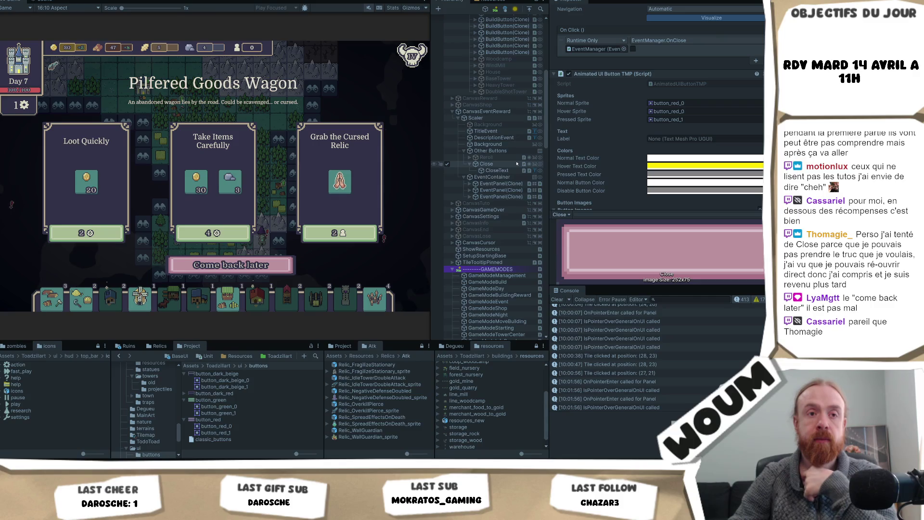
- Make the Reroll button object active in the Other Buttons group
mouse_move(198, 191)
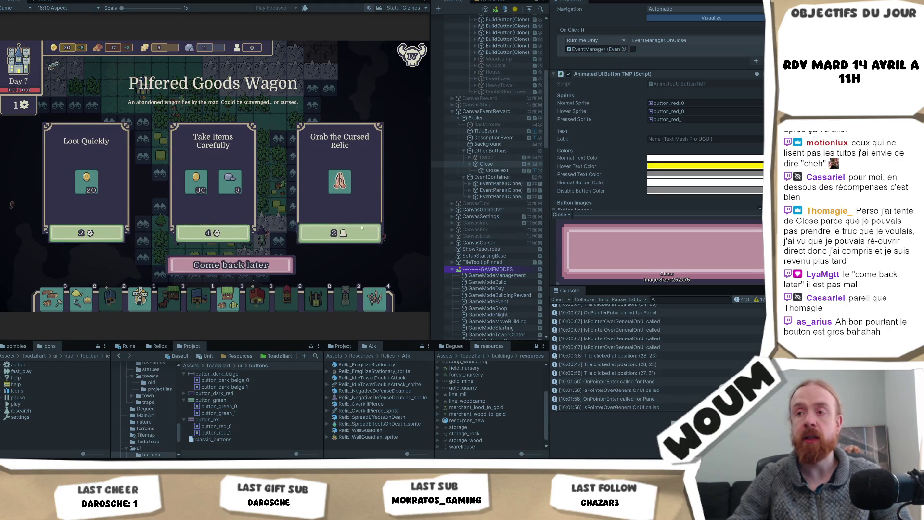
left_click(486, 158)
scroll(580, 72, "up", 10)
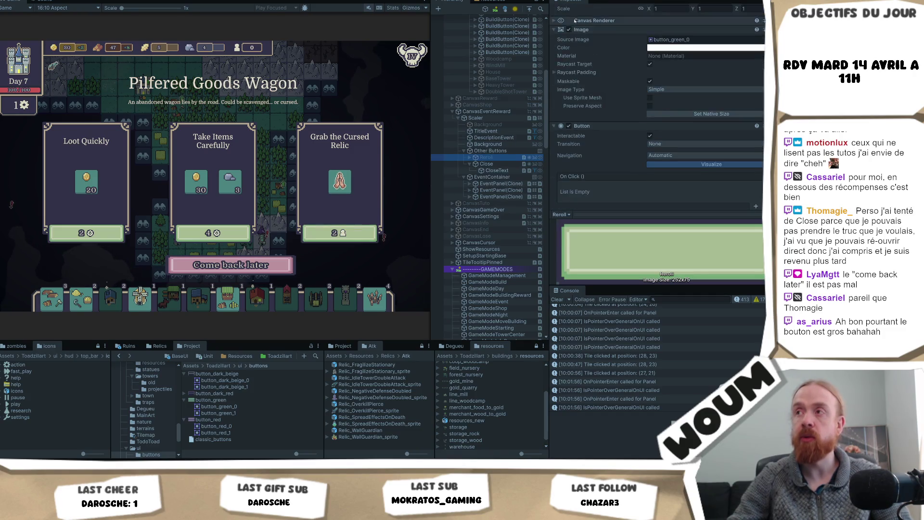
left_click(570, 11)
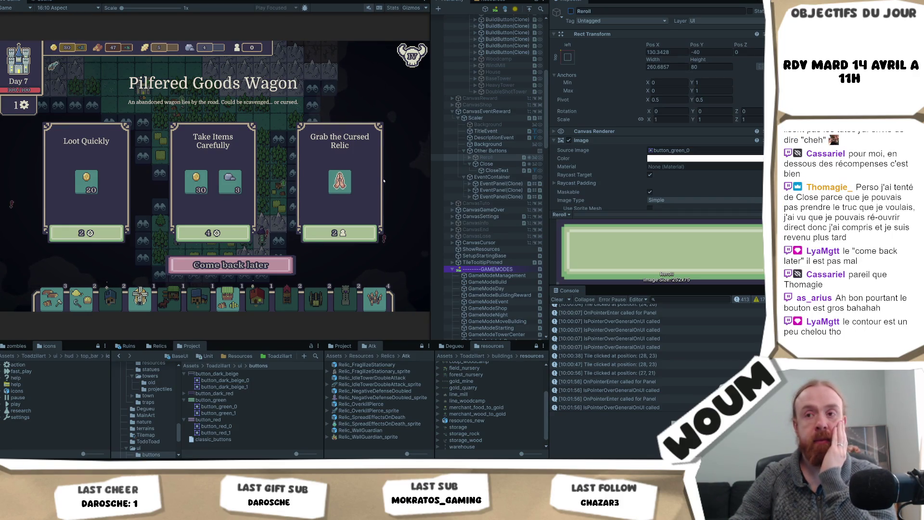
left_click(496, 170)
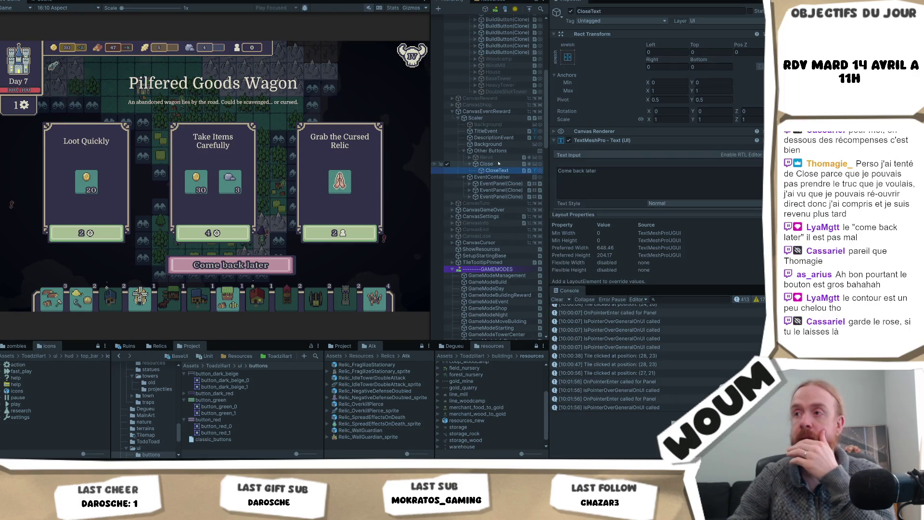
- Select the Close button and set its image type to Sliced
left_click(499, 164)
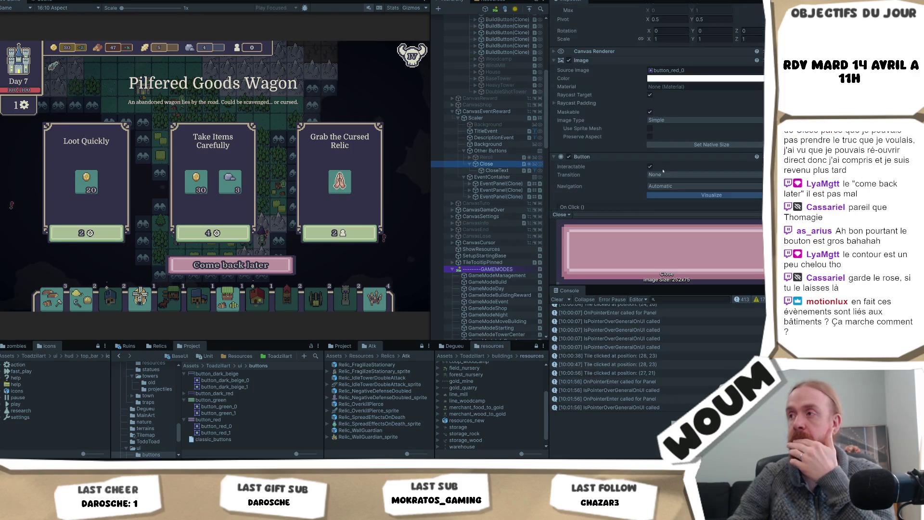
scroll(680, 111, "up", 3)
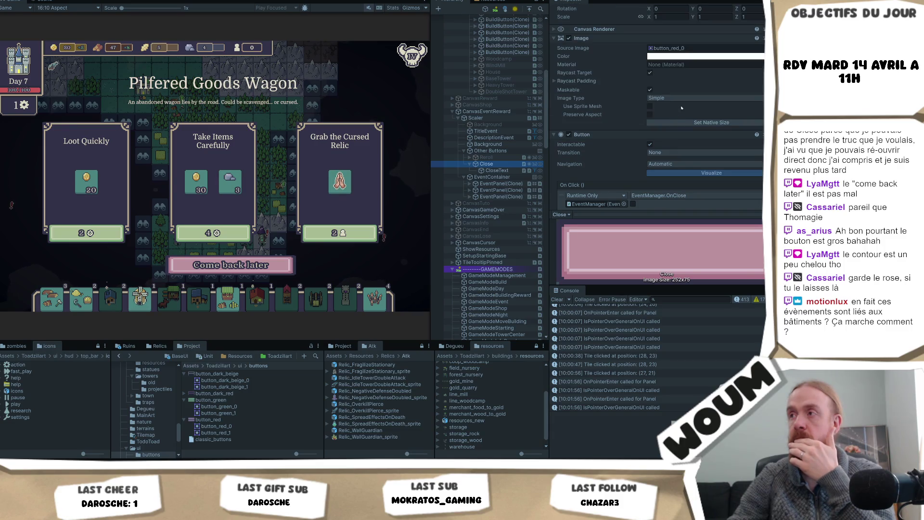
left_click(679, 99)
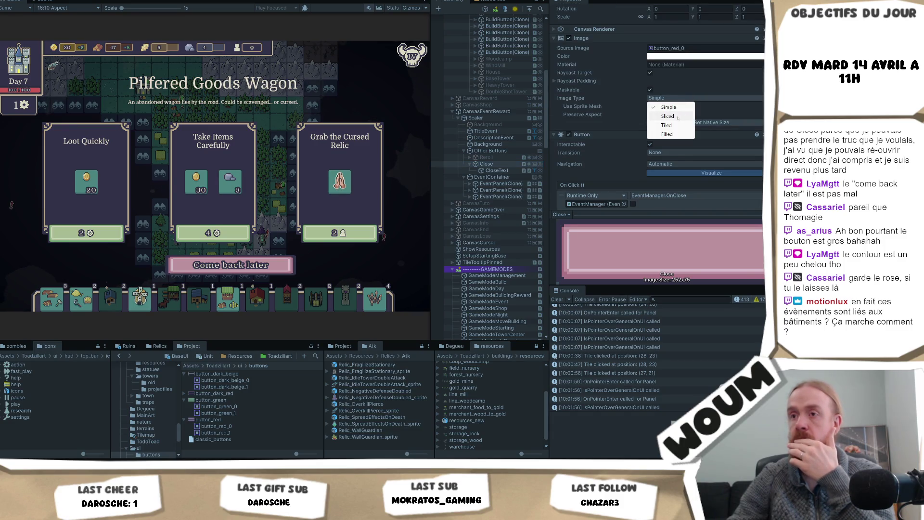
left_click(678, 116)
left_click(680, 98)
left_click(679, 116)
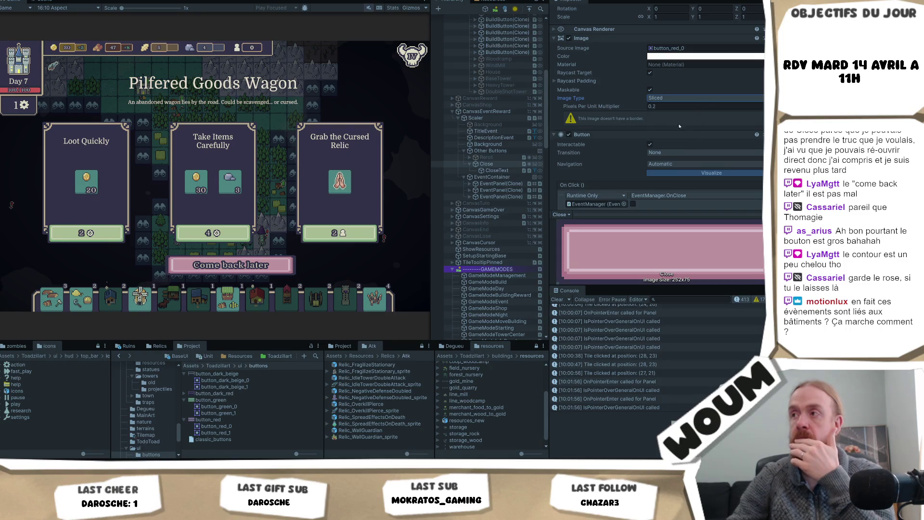
- Compare the Tiled and Filled image types, return to Sliced, and postpone the wagon event
left_click(680, 127)
left_click(689, 98)
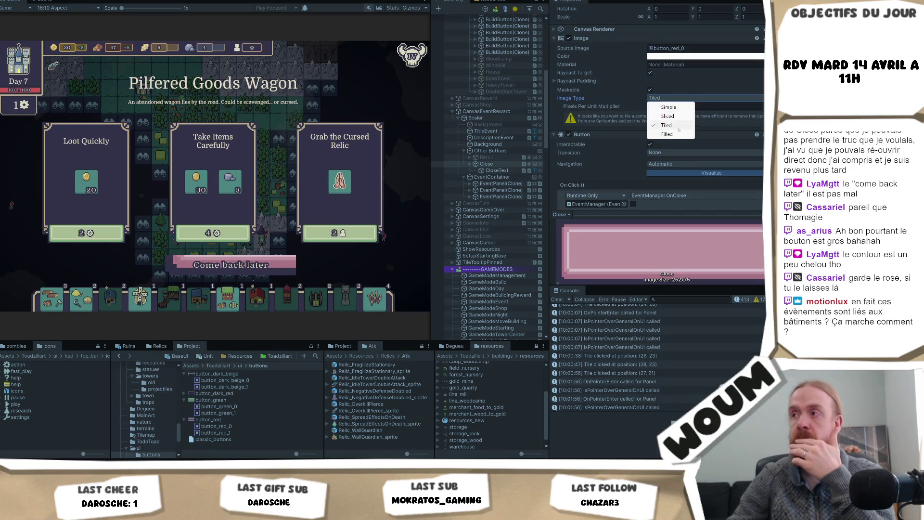
left_click(676, 136)
left_click(675, 98)
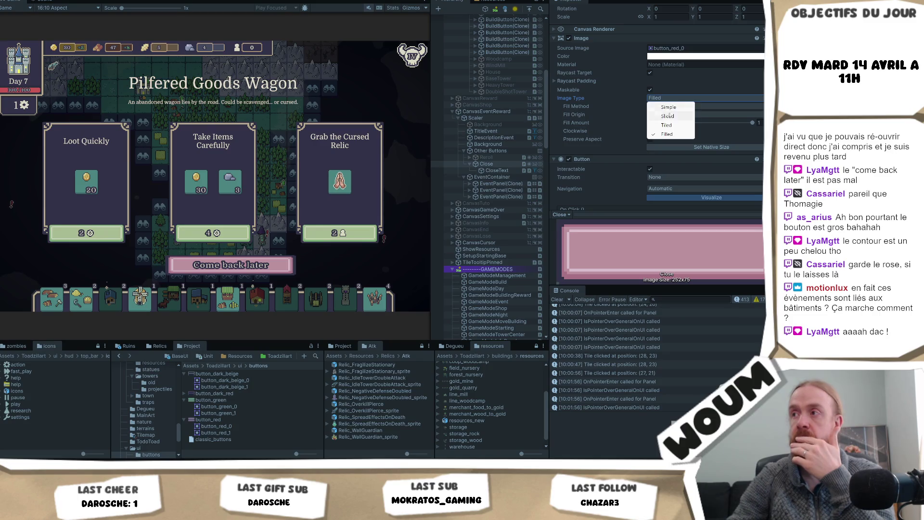
left_click(678, 116)
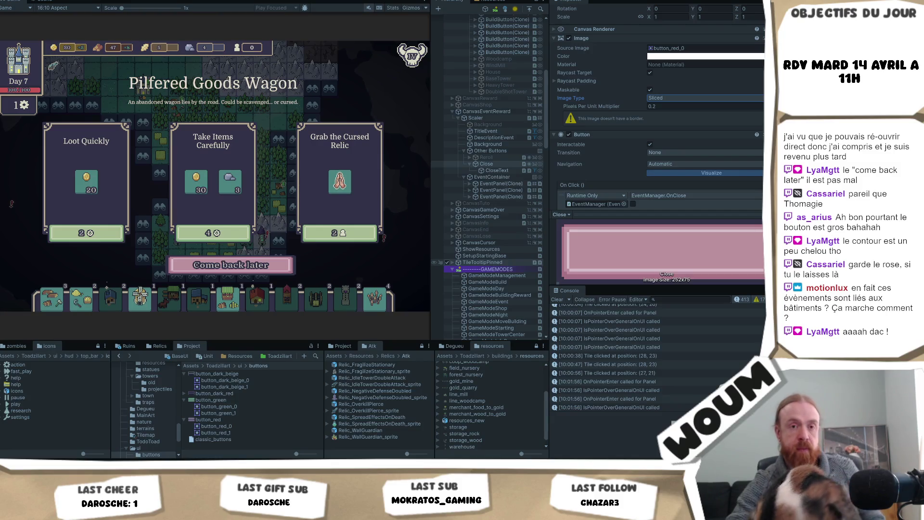
left_click(255, 261)
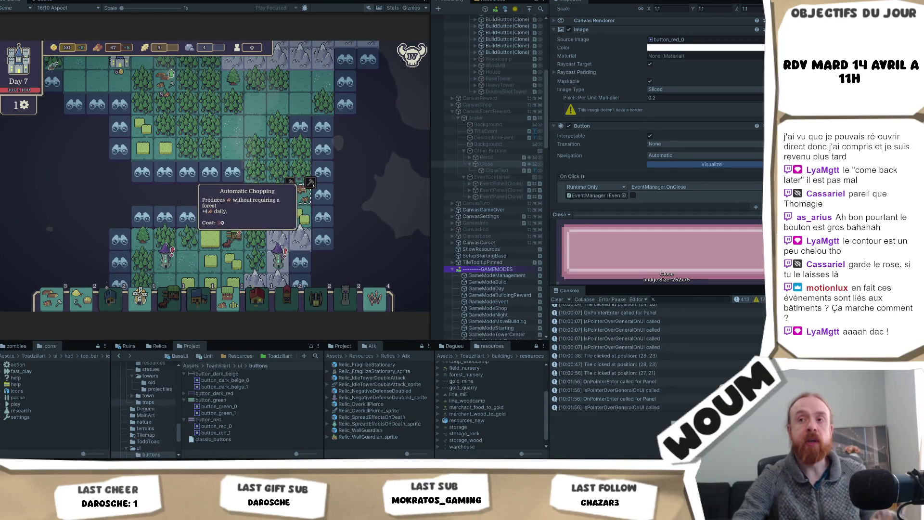
- Pan and zoom around the Day 7 map until the wagon tile is back in view
key("s")
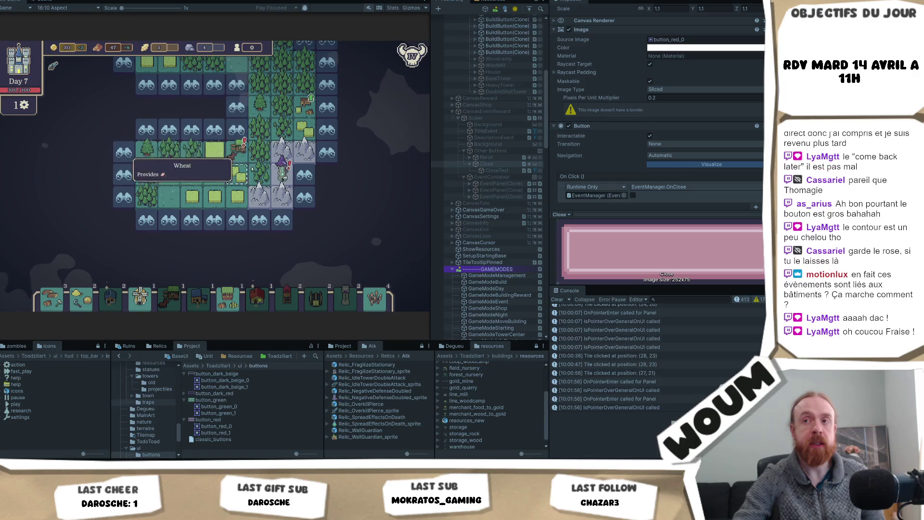
key("w")
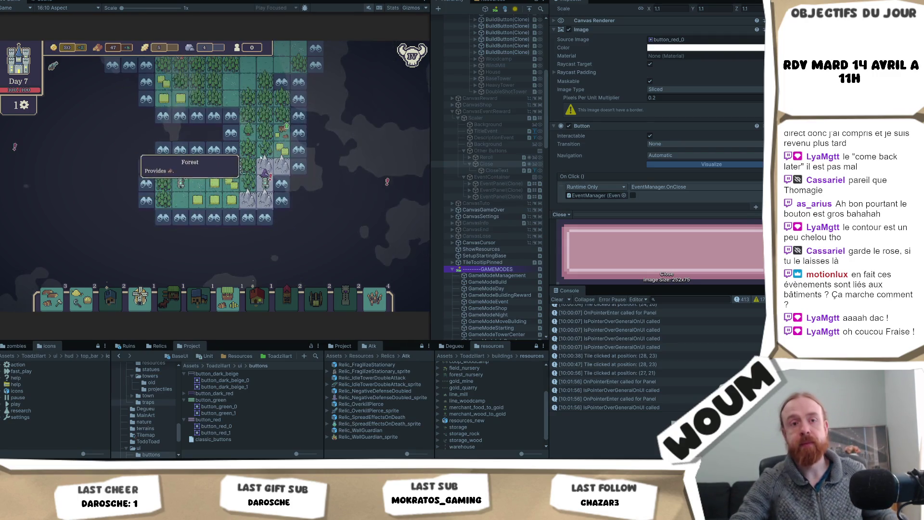
scroll(333, 104, "down", 2)
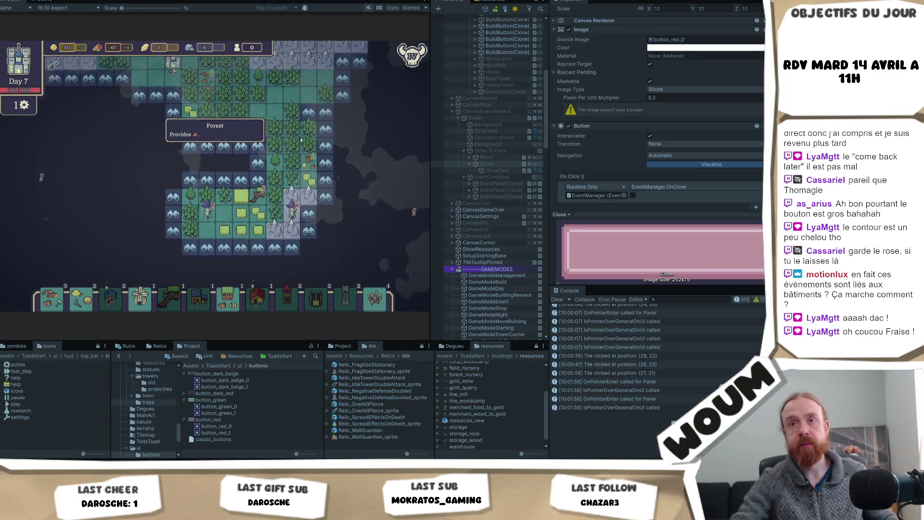
scroll(353, 111, "up", 2)
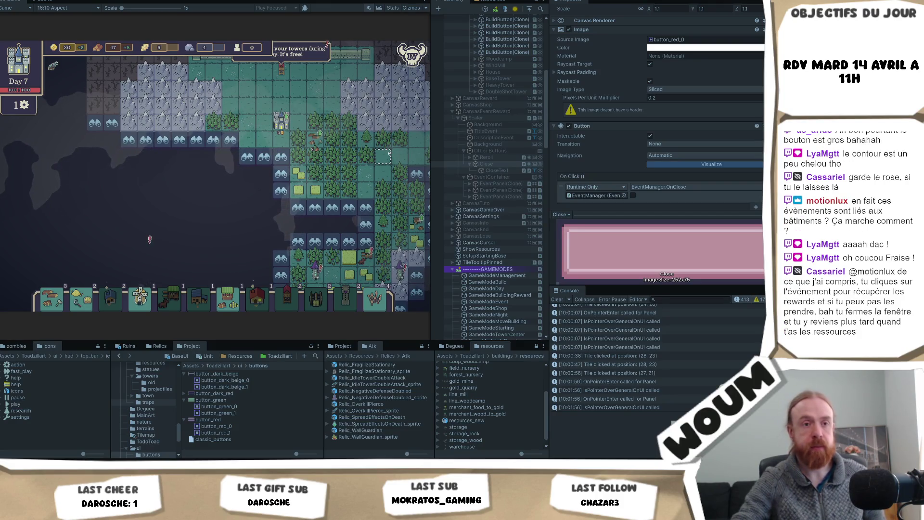
left_click_drag(383, 153, 306, 151)
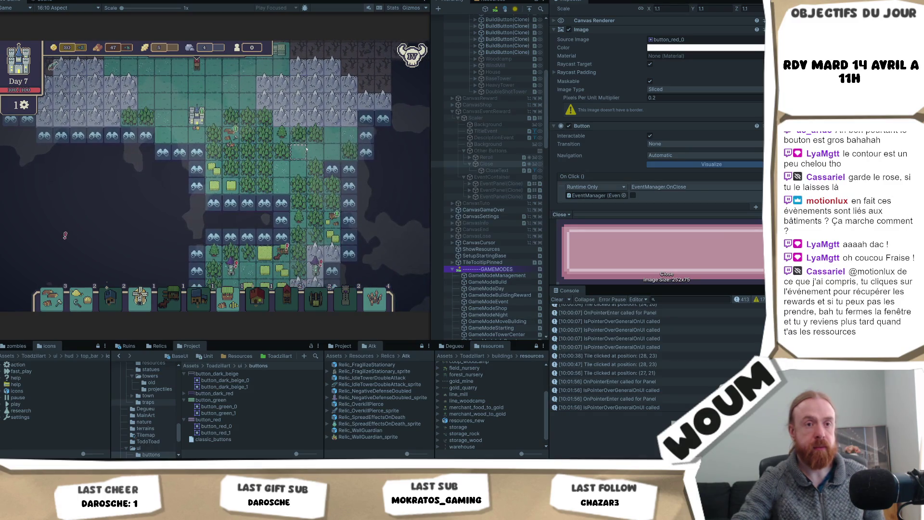
mouse_move(319, 202)
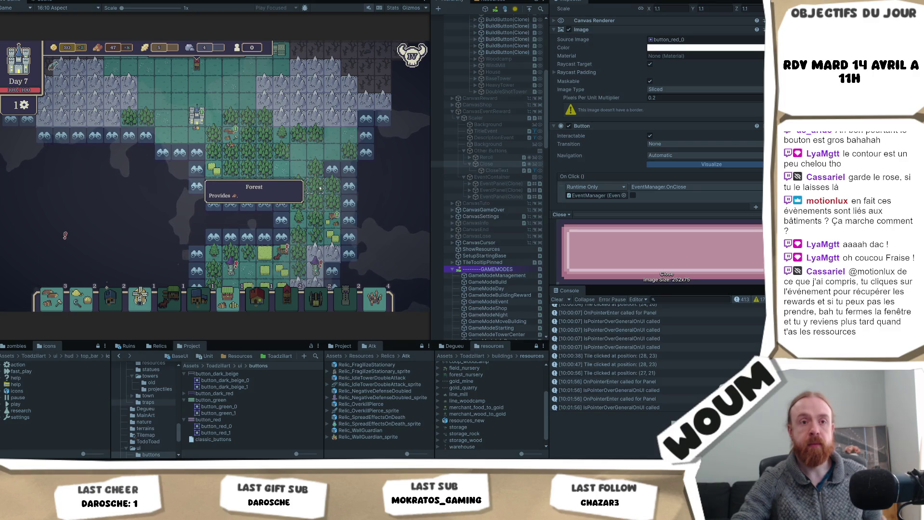
mouse_move(287, 218)
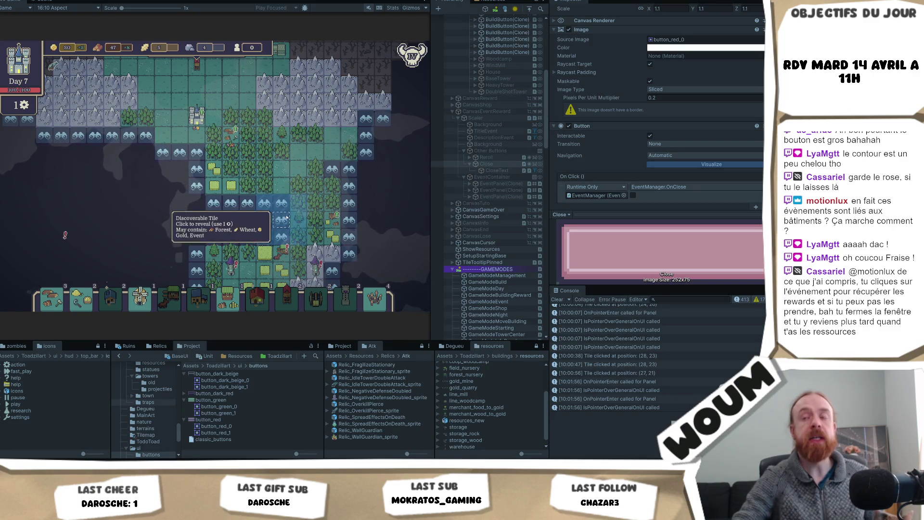
scroll(296, 204, "up", 2)
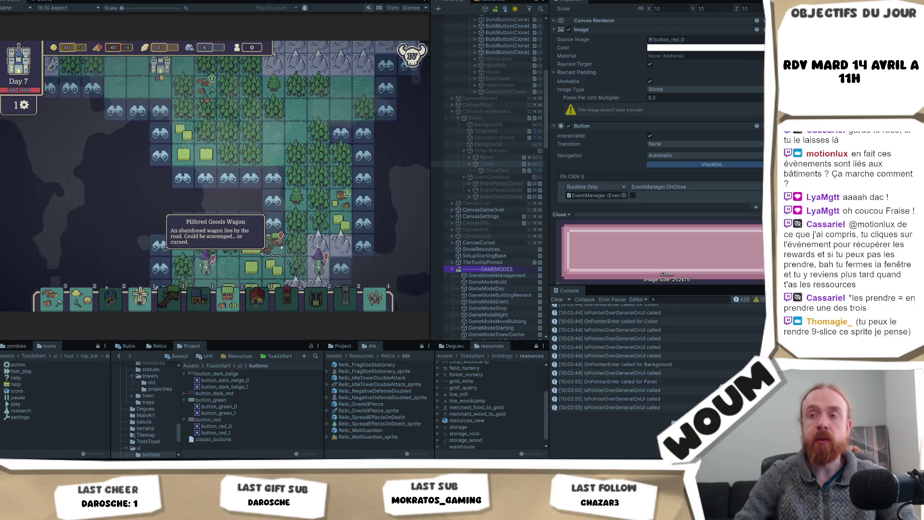
left_click(281, 246)
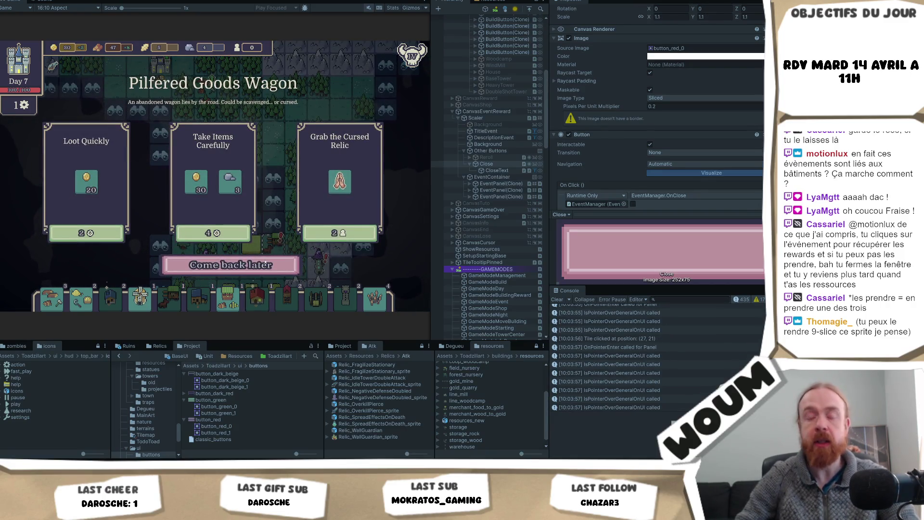
left_click(266, 265)
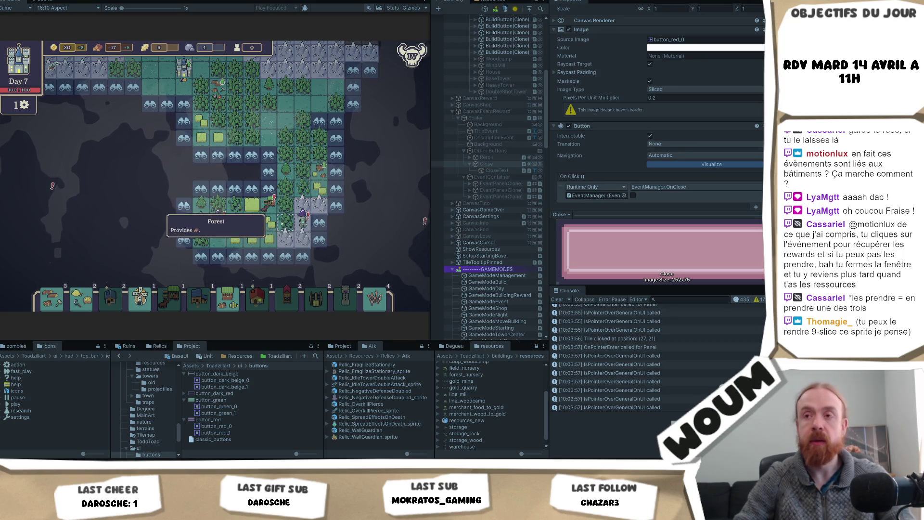
left_click(269, 209)
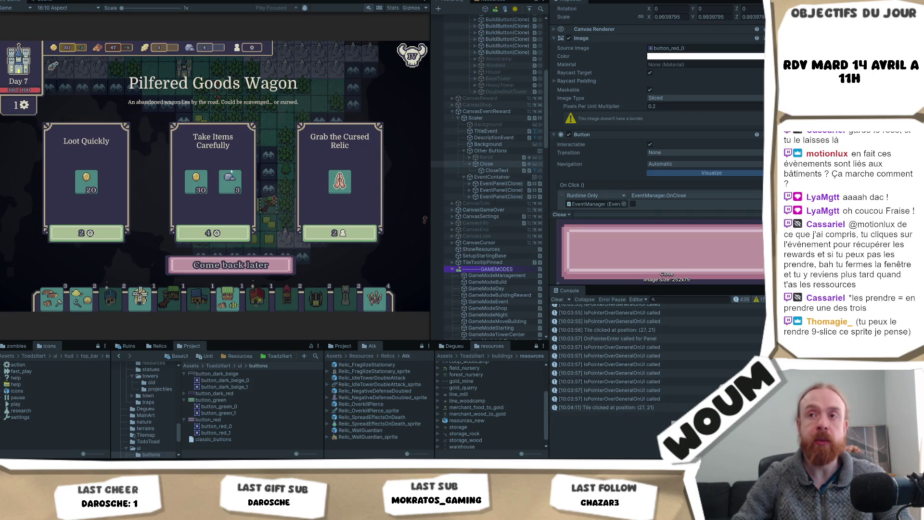
left_click(260, 265)
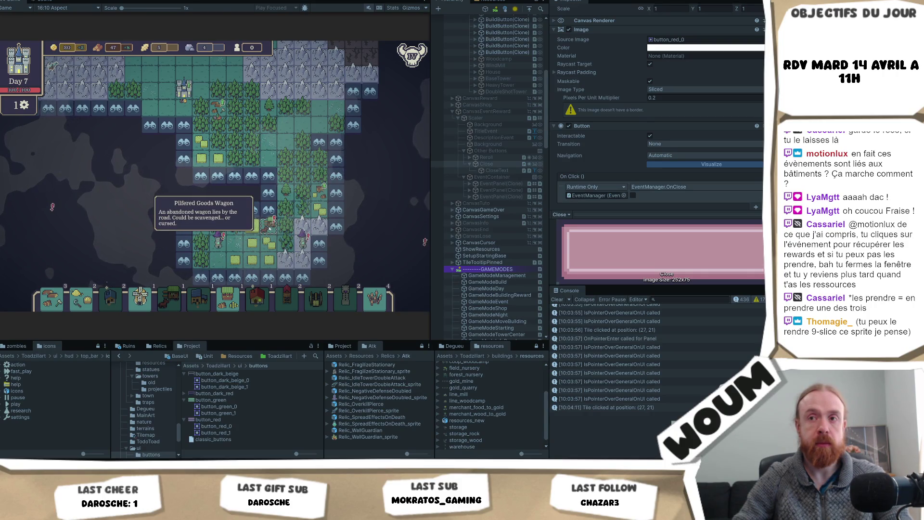
- Pan the Day 7 map across the board and diagonally with the WASD keys
key("a")
key("w")
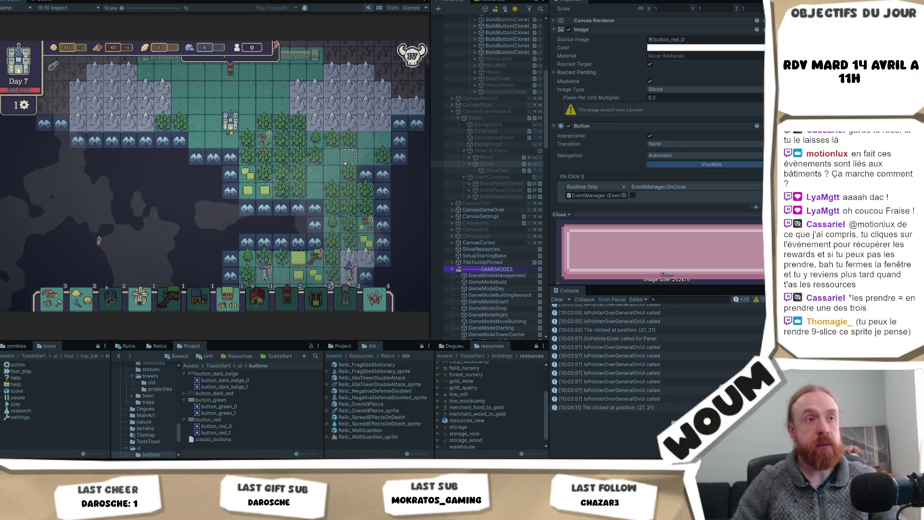
key("s")
key("d")
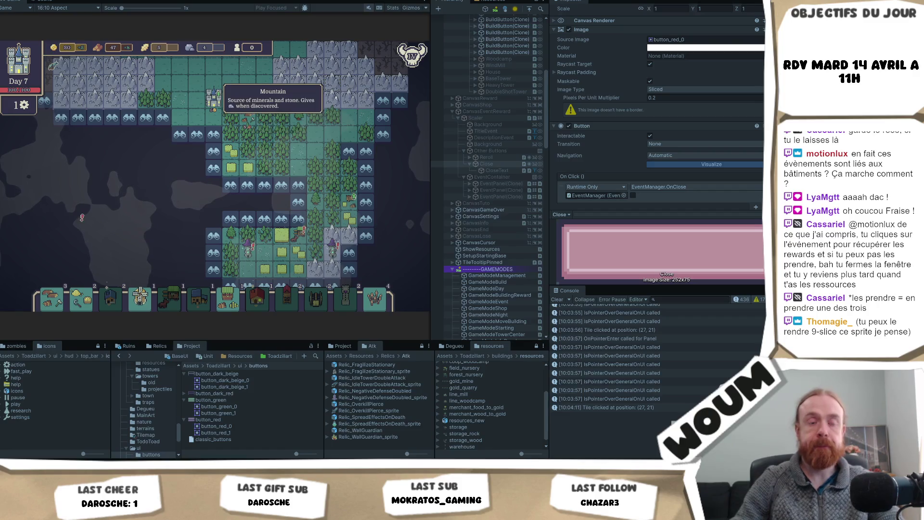
key("s")
key("d")
key("s")
key("d")
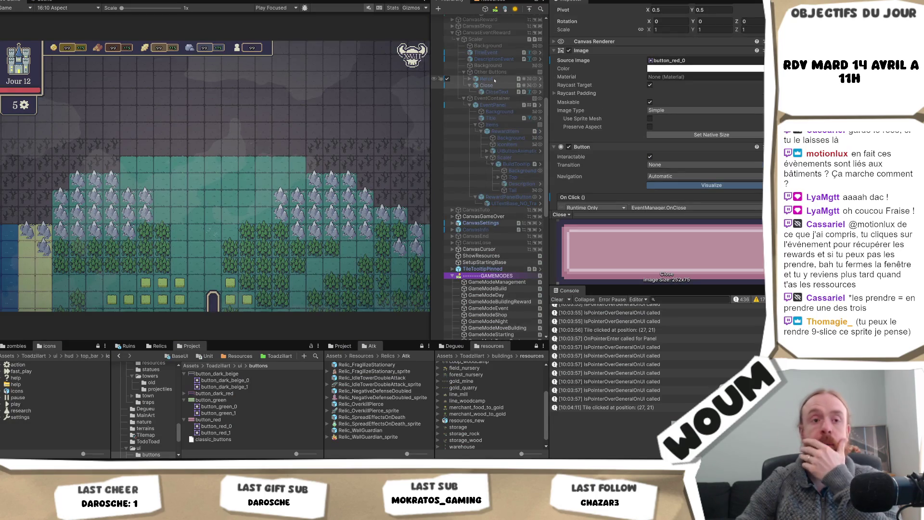
- Restart Play mode with Ctrl+P for a fresh game run
scroll(494, 86, "up", 3)
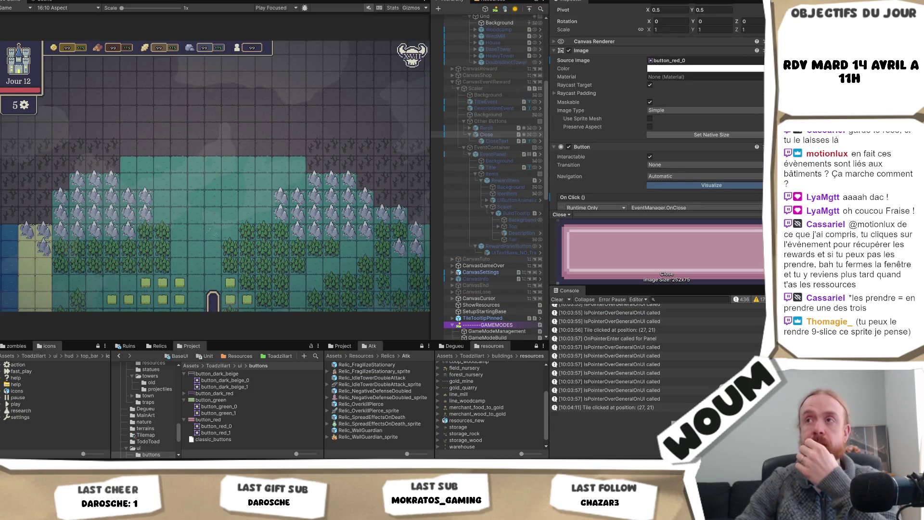
key("ctrl+p")
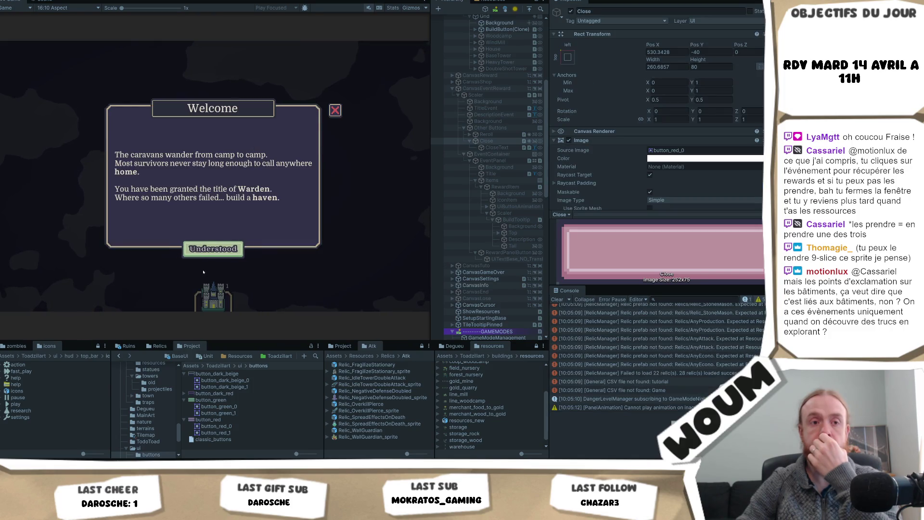
- Dismiss the welcome, place the TownCenter at the map centre, and explore a tile to reach Day 2
left_click(228, 248)
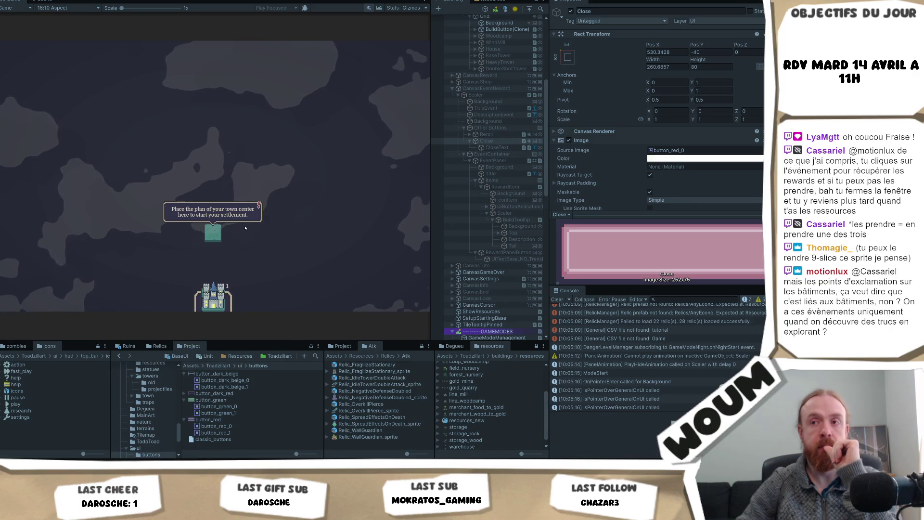
left_click(211, 301)
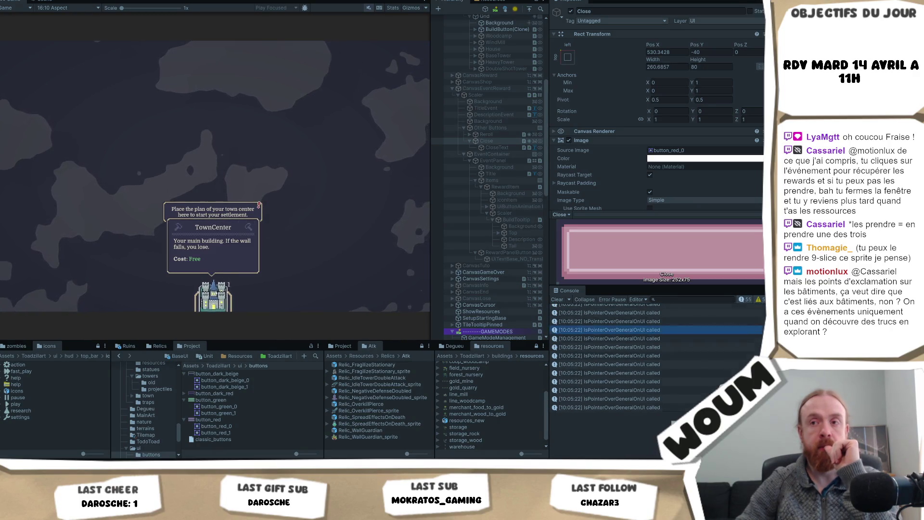
left_click(213, 233)
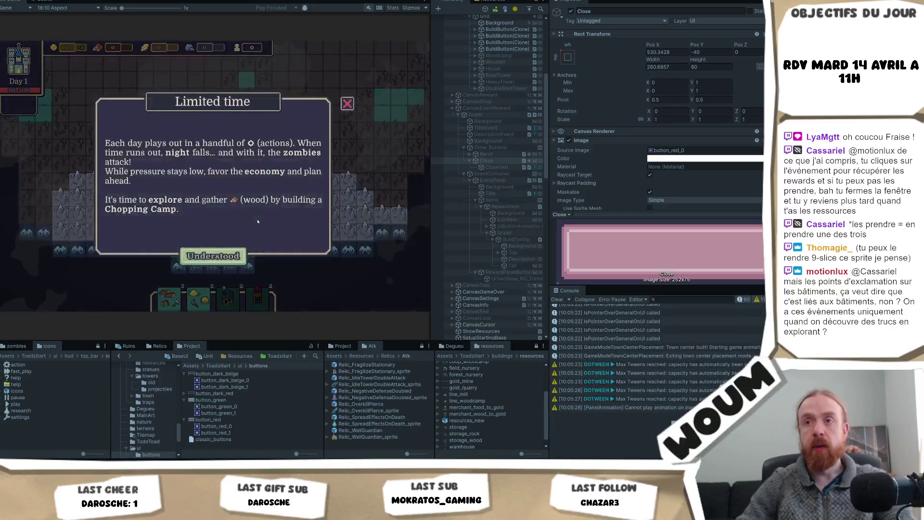
left_click(210, 196)
left_click(252, 213)
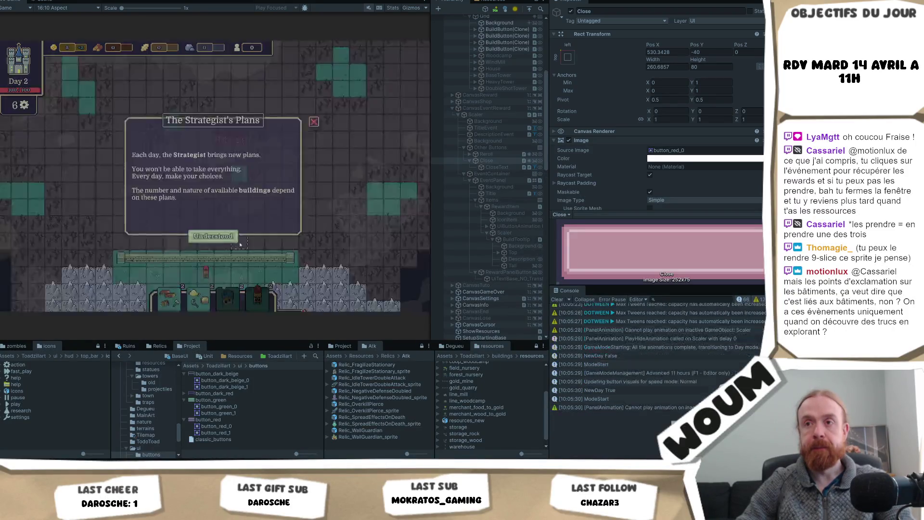
left_click(230, 252)
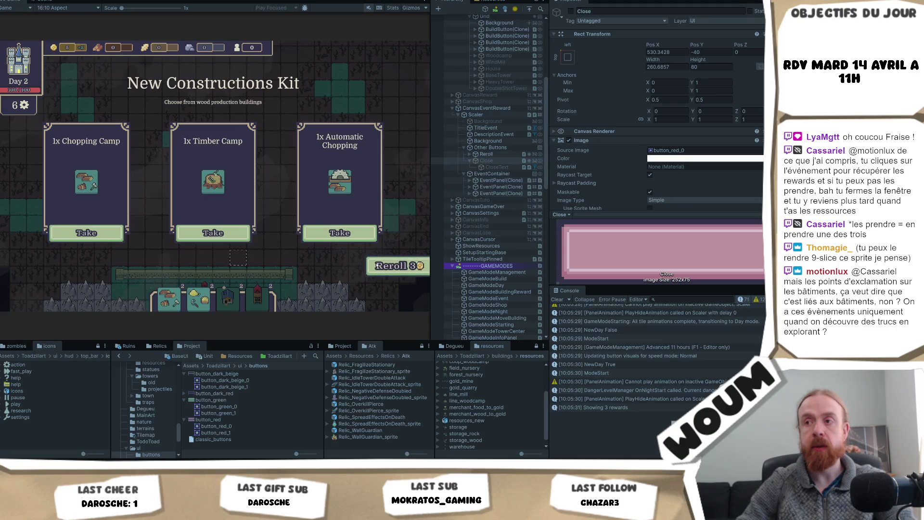
- Anchor the Other Buttons row at bottom centre with Pos Y -80, and inspect its Reroll button
left_click(490, 147)
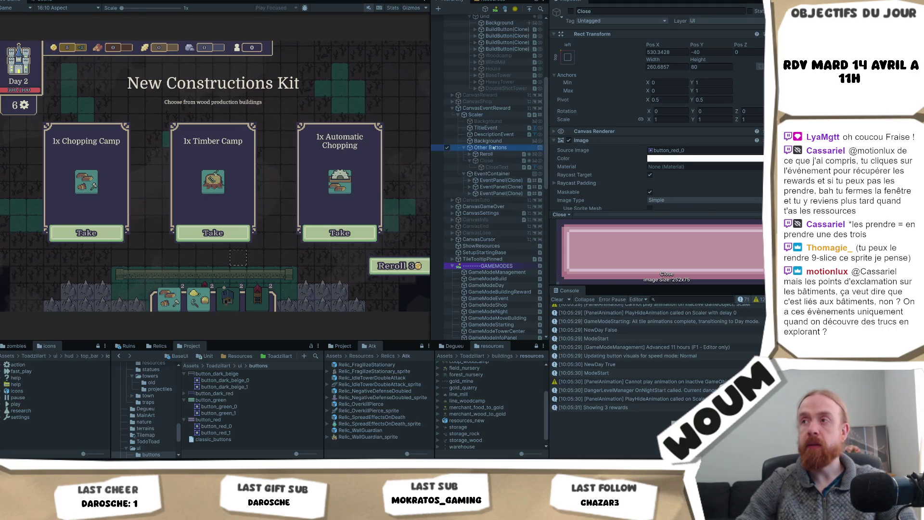
left_click(568, 57)
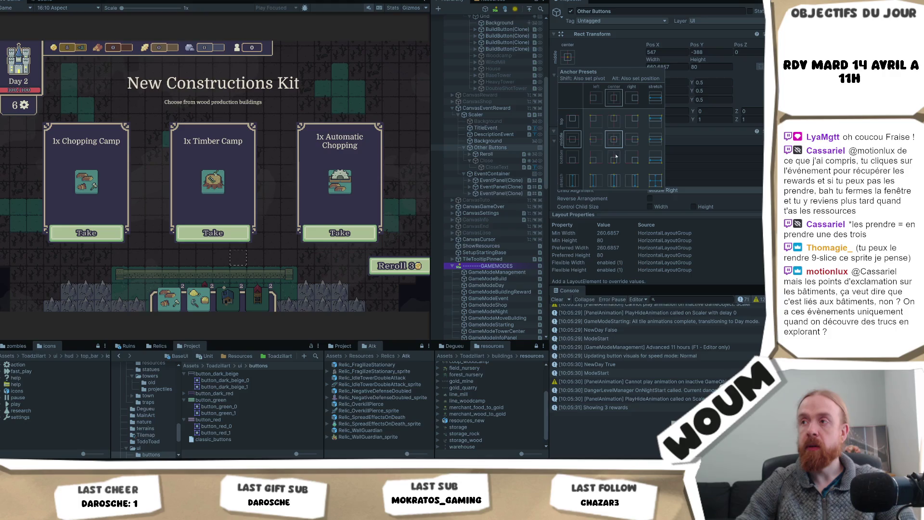
left_click(616, 141, "alt")
left_click(614, 159, "alt")
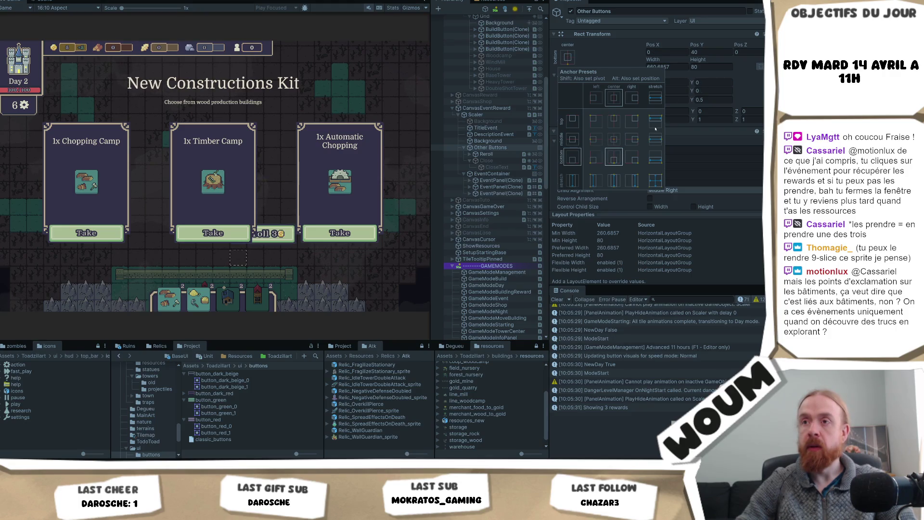
left_click(724, 52)
type("-")
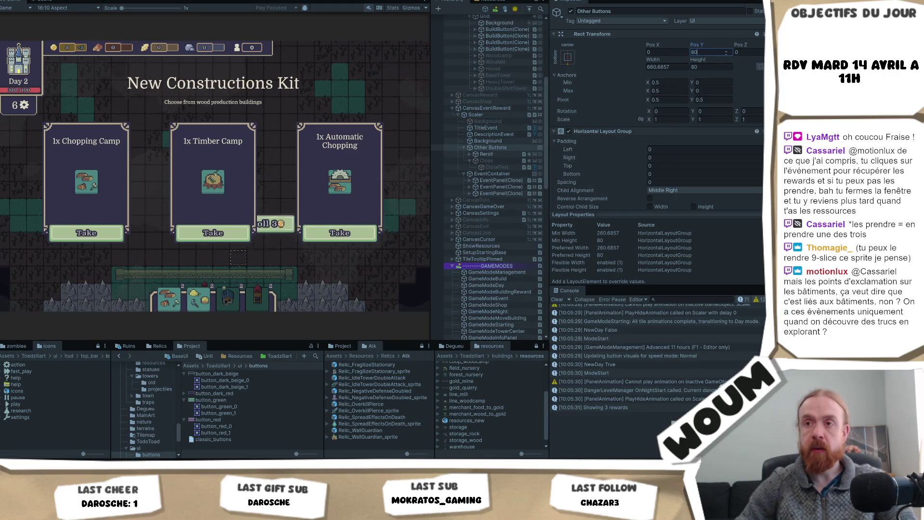
type("80")
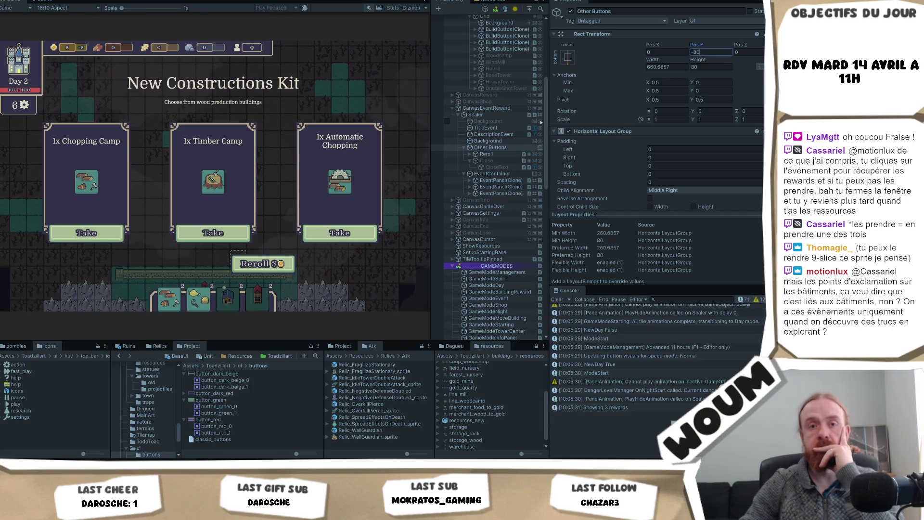
left_click(483, 154)
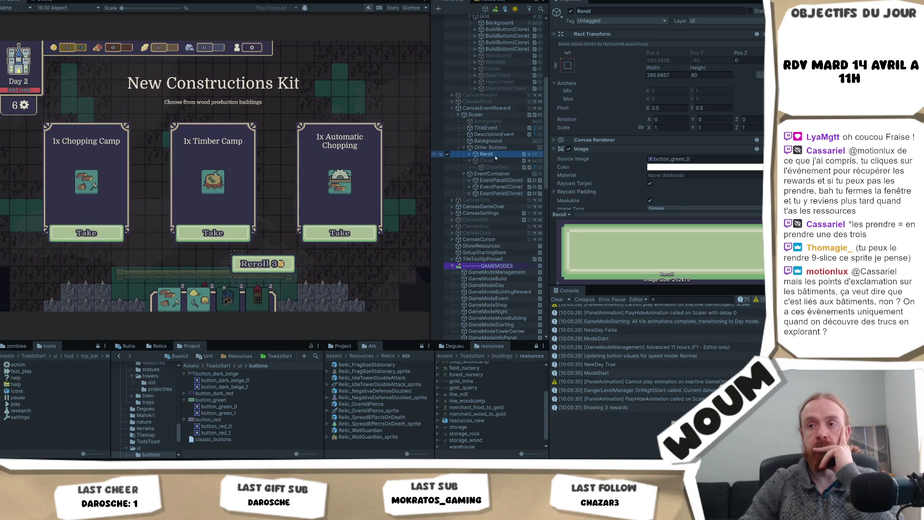
left_click(495, 148)
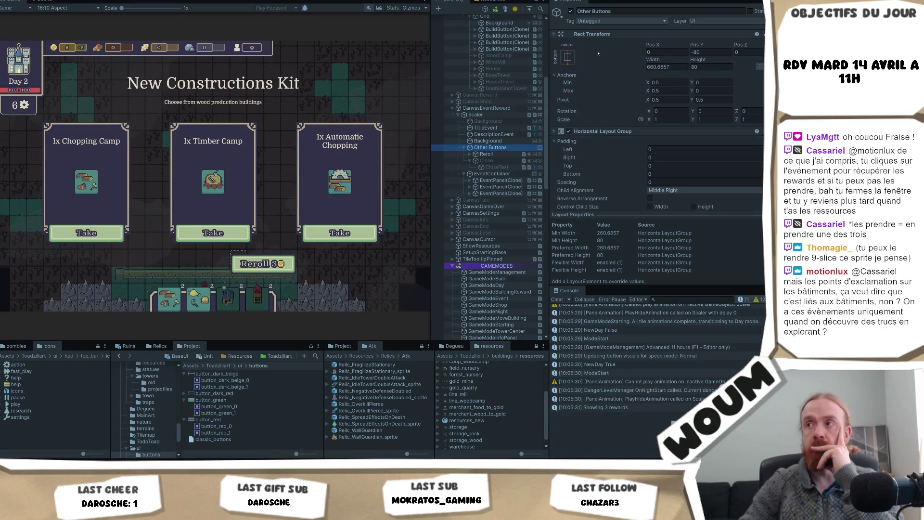
- Copy the Other Buttons row's Rect Transform component values
right_click(602, 37)
mouse_move(674, 106)
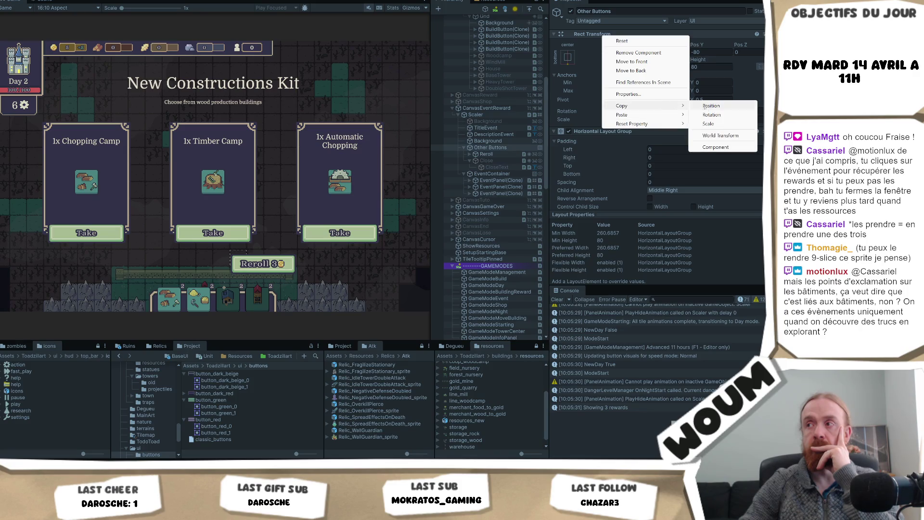
left_click(722, 146)
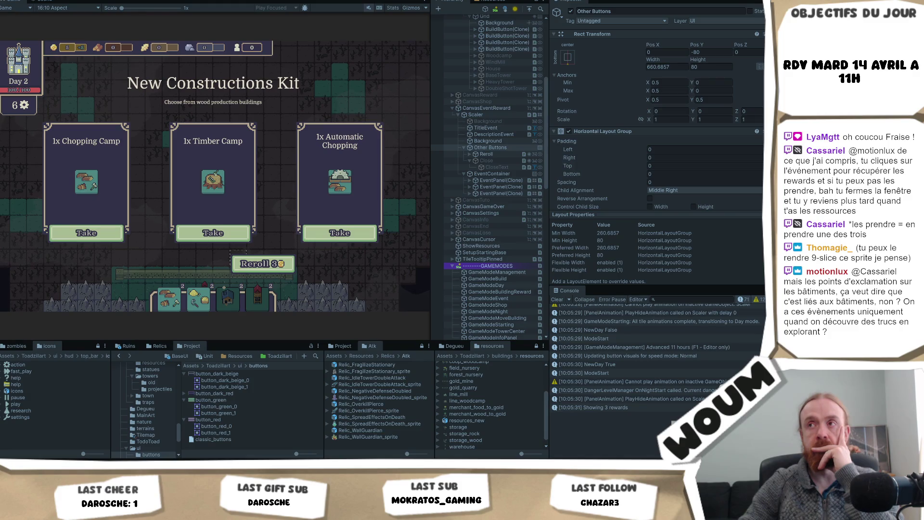
- Set the Game view aspect ratio to 16:9 and reselect Other Buttons
left_click(67, 7)
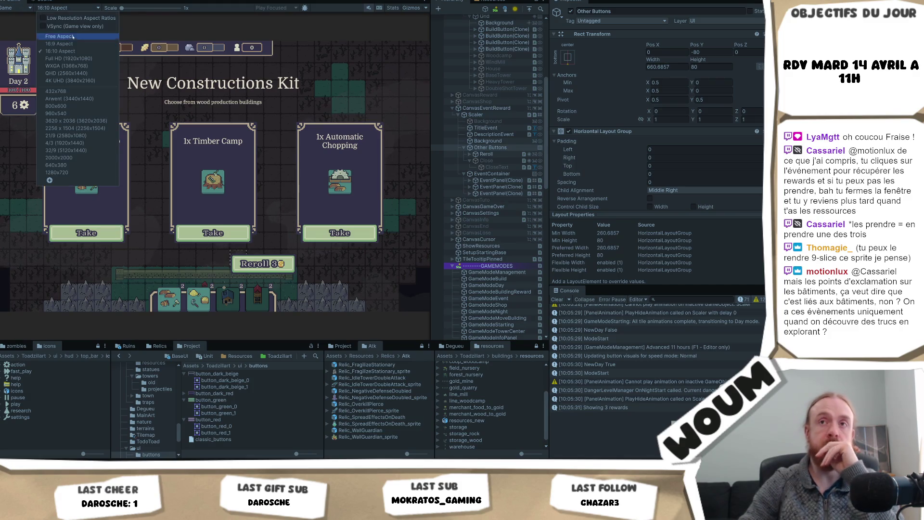
left_click(59, 44)
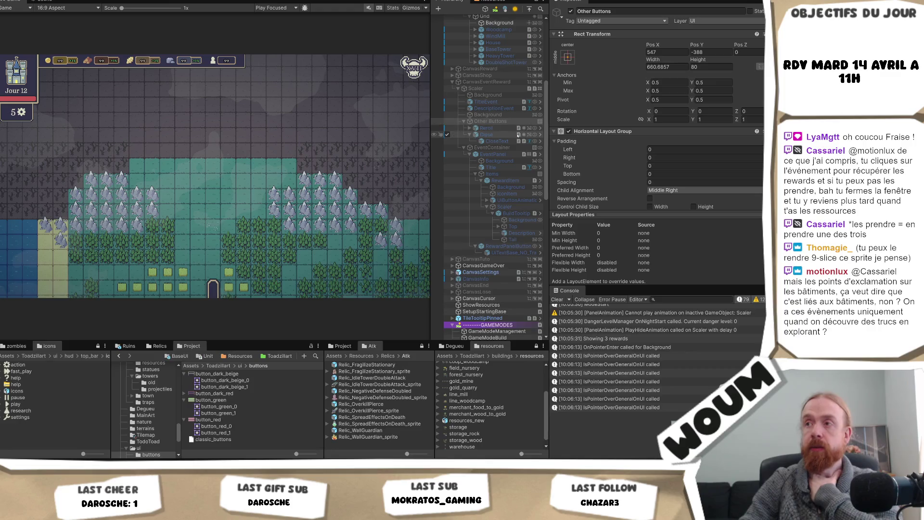
left_click(486, 121)
- Paste the copied Rect Transform values onto Other Buttons, giving Pos Y -80 and width 660.6857
right_click(591, 34)
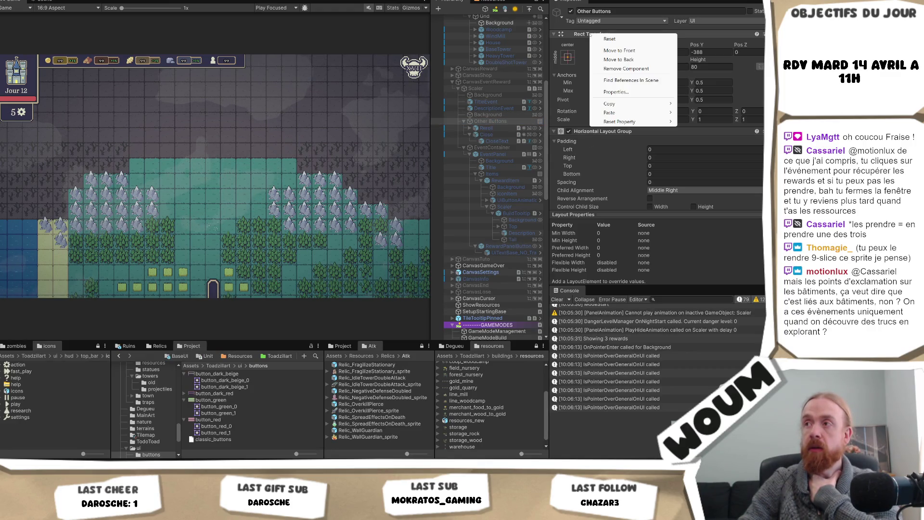
mouse_move(665, 113)
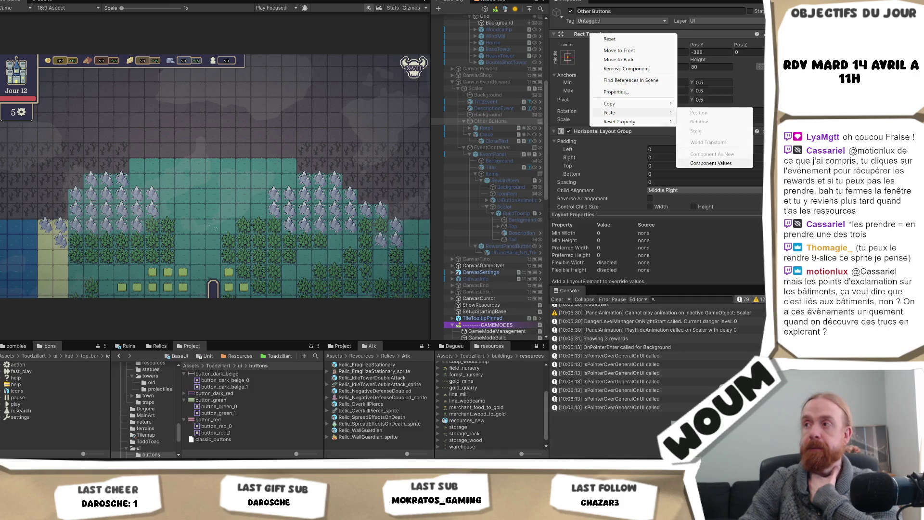
left_click(698, 163)
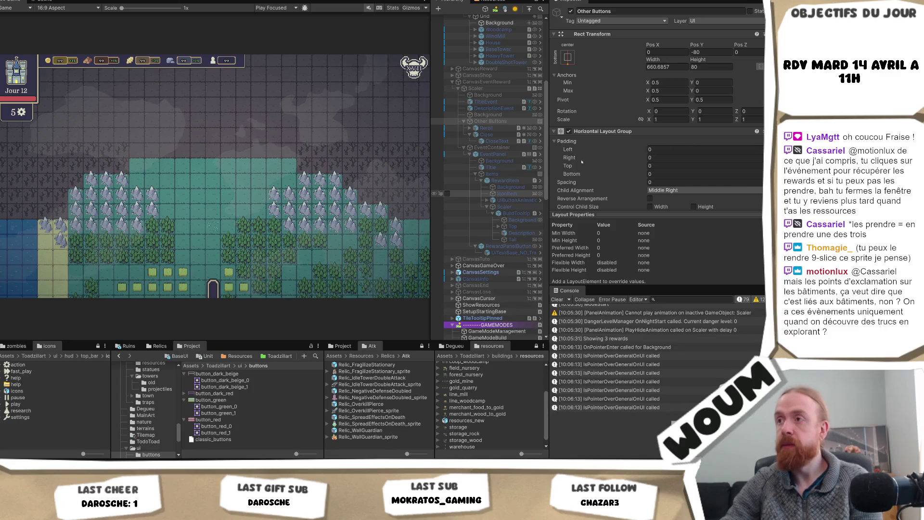
left_click(498, 135)
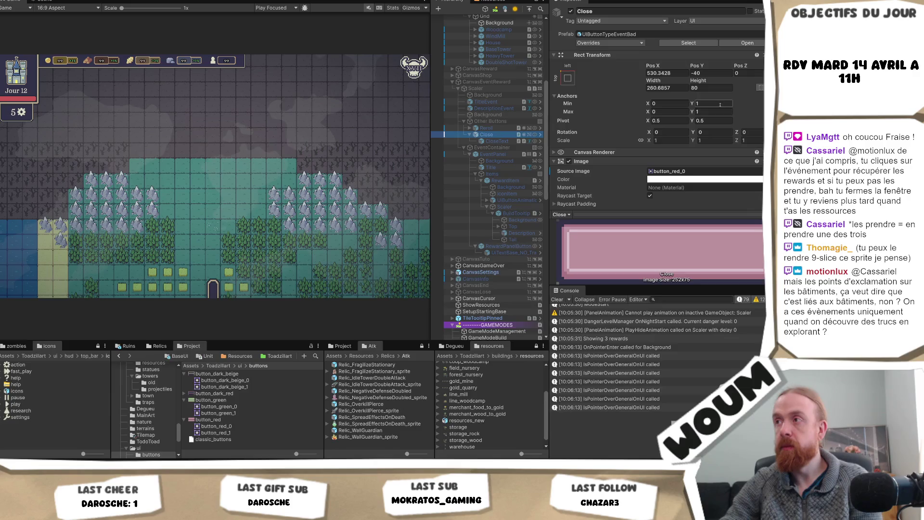
- Set the Close button's width to 504 (252*2) and both Reroll and Close heights to 75
left_click(678, 88)
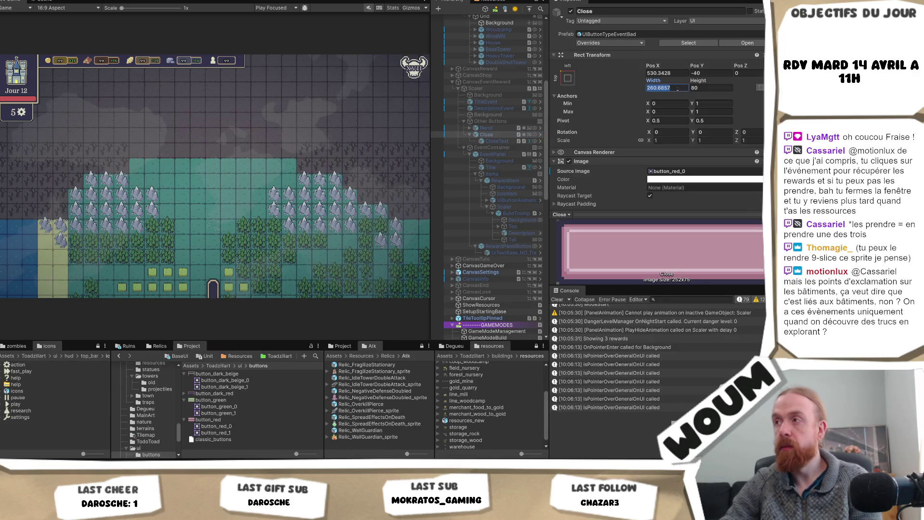
type("252*")
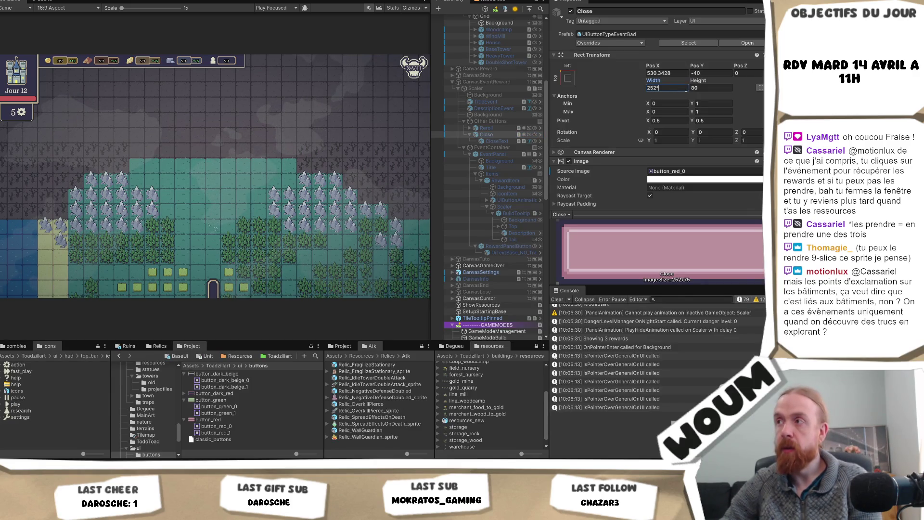
type("2")
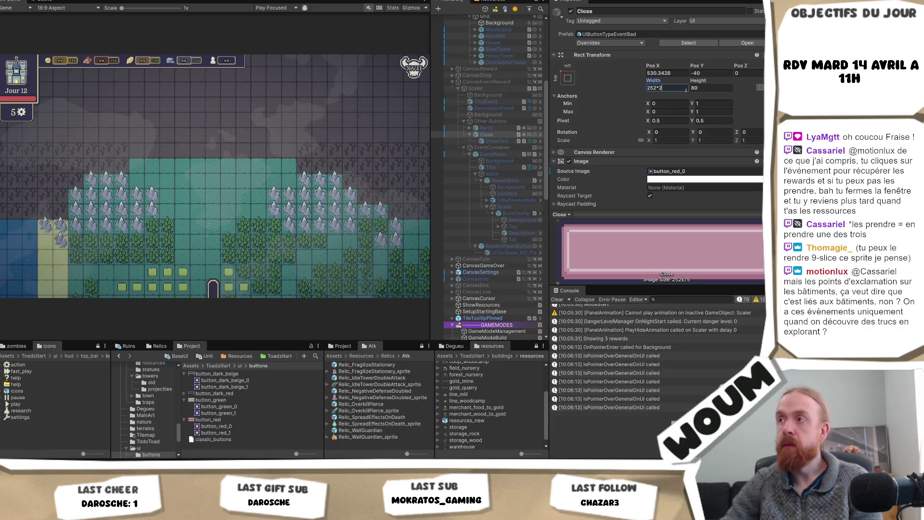
left_click(498, 128)
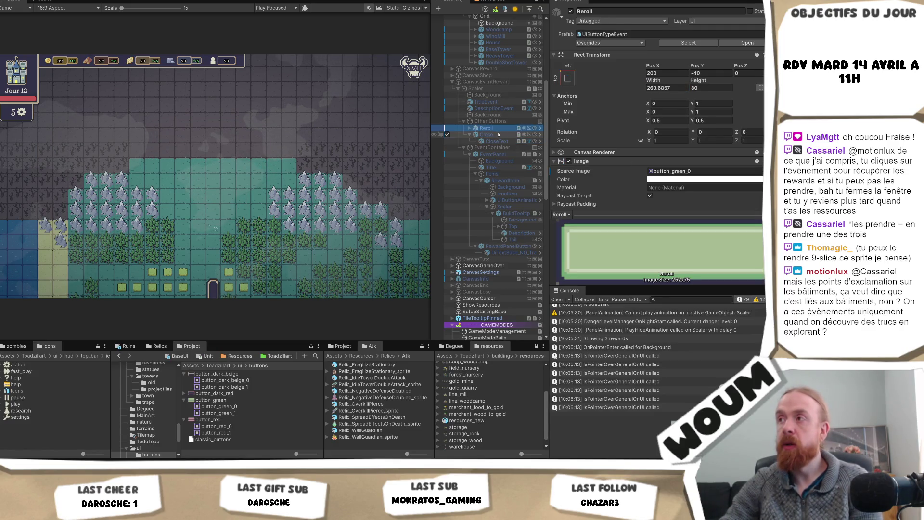
left_click(499, 135, "ctrl")
left_click(706, 88)
type("75")
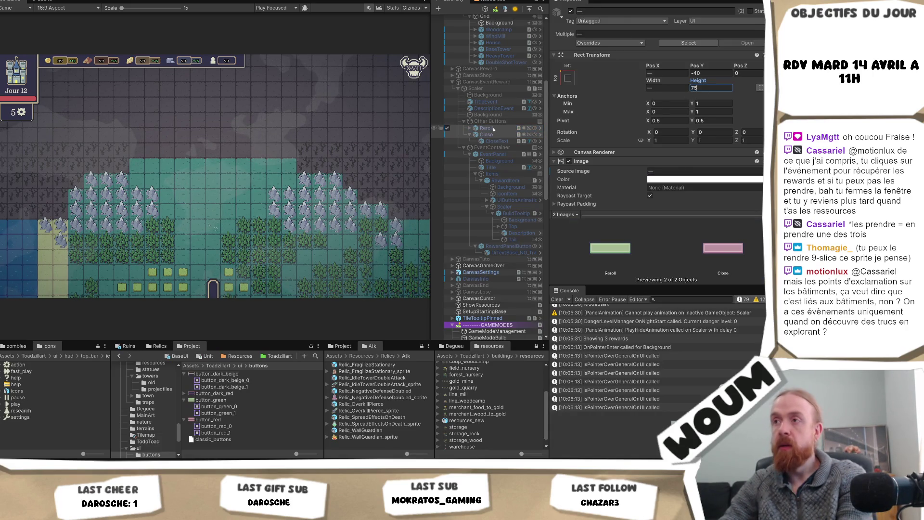
left_click(591, 275)
- Set the Reroll button's width to 252 after trying 525, then check Close's sprite
left_click(664, 88)
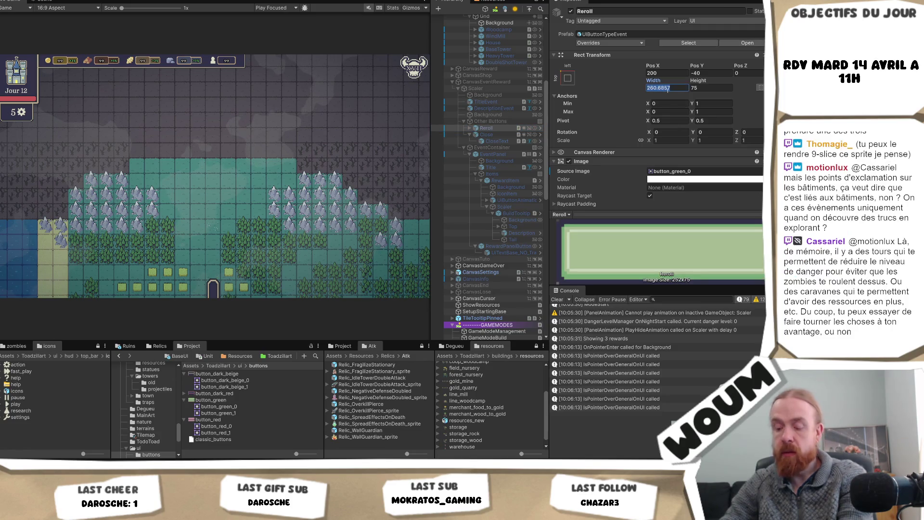
type("525")
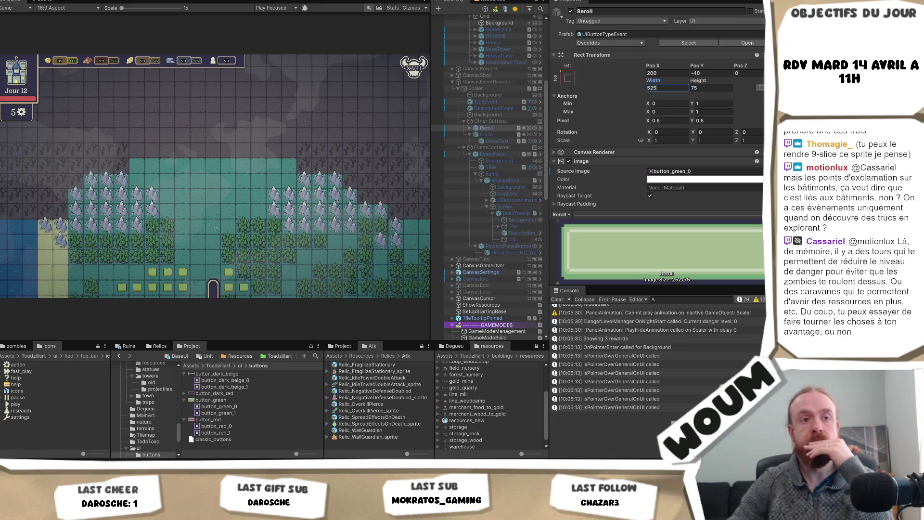
left_click(494, 135)
key("Up")
key("Down")
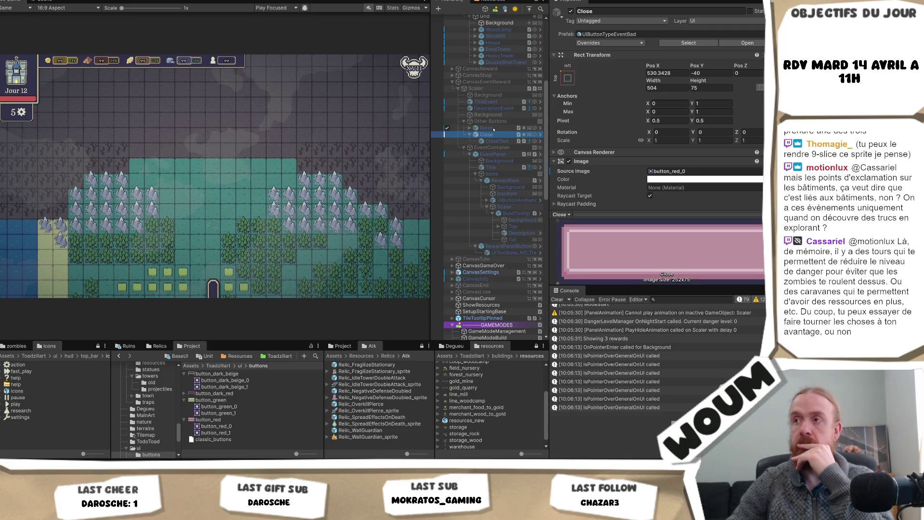
left_click(488, 128)
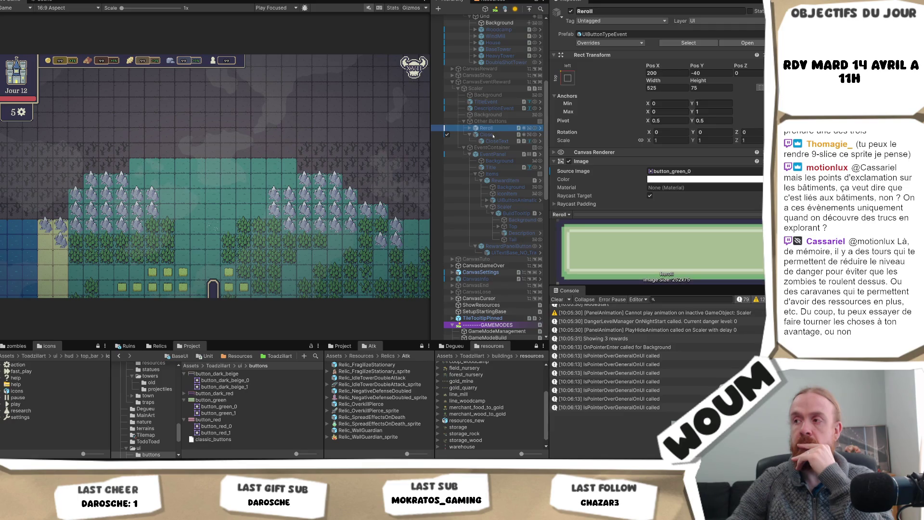
left_click(663, 88)
type("252")
left_click(487, 135)
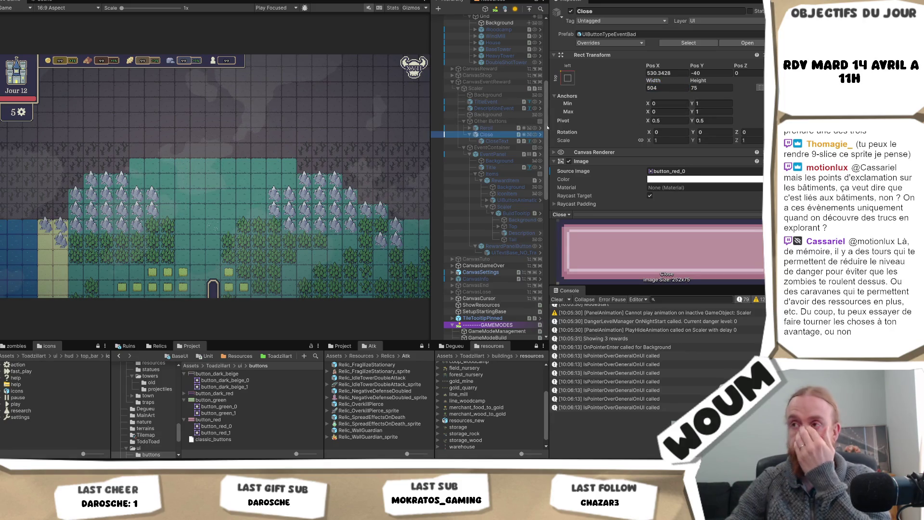
left_click(670, 171)
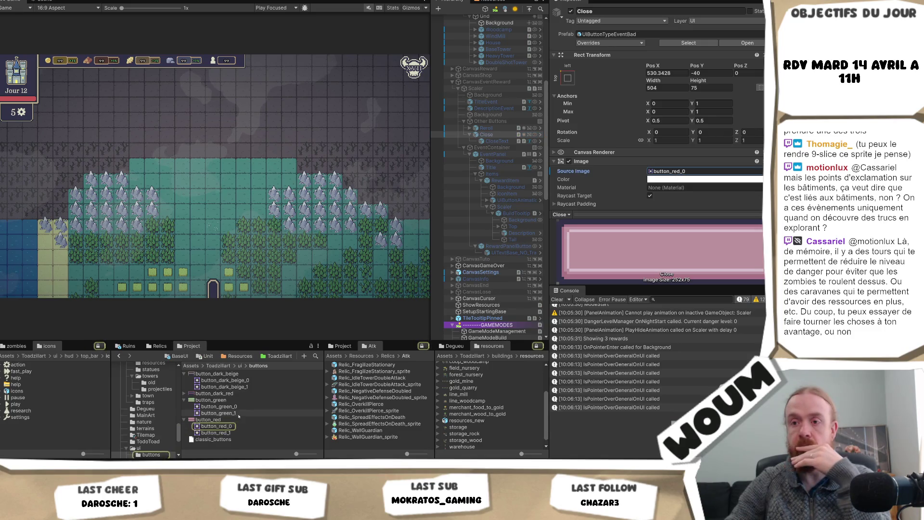
- Locate the button_red_0 sprite, select its parent button_red texture, and open the Sprite Editor
left_click(235, 426)
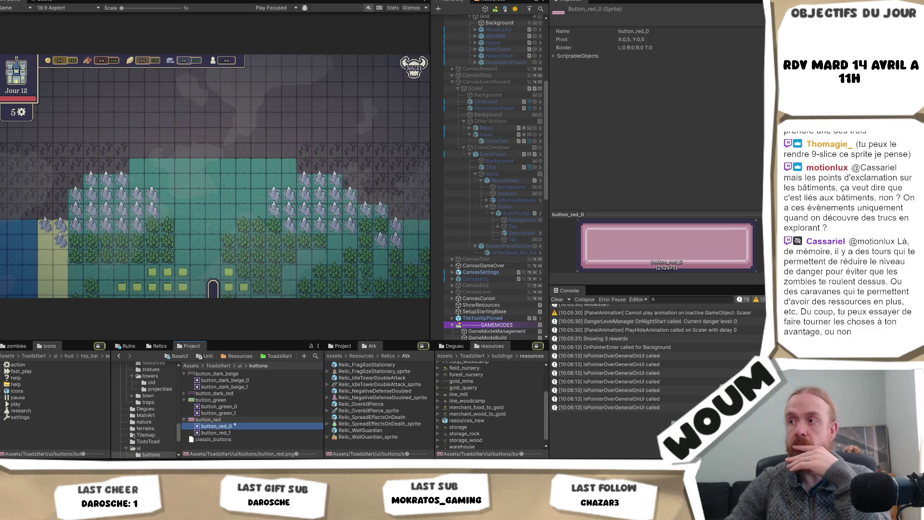
key("Left")
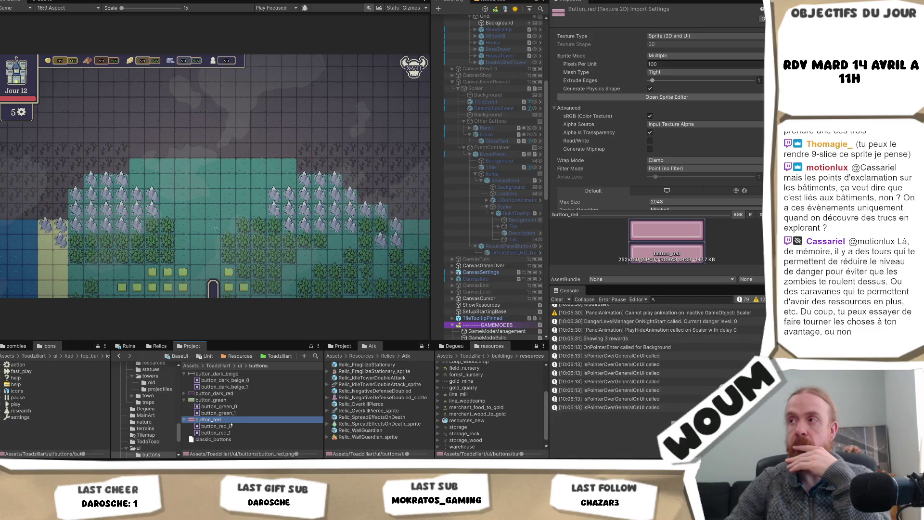
scroll(701, 149, "down", 2)
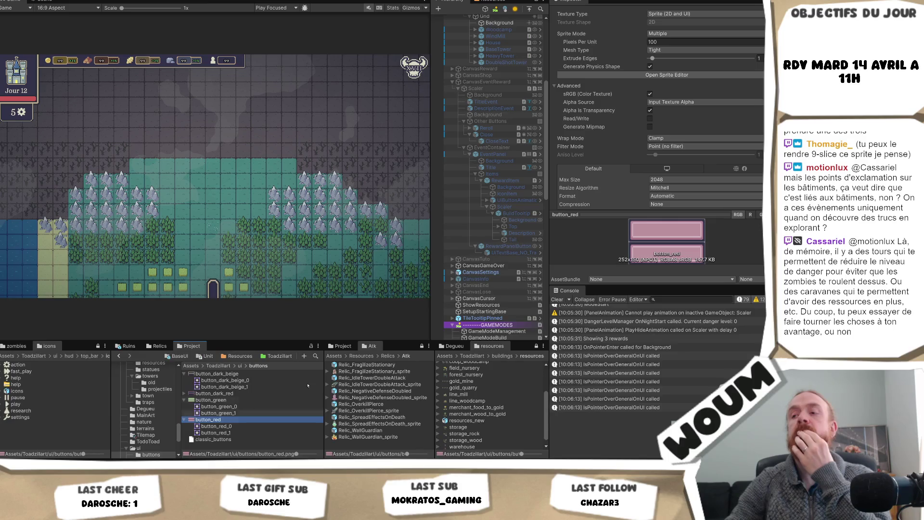
left_click(643, 76)
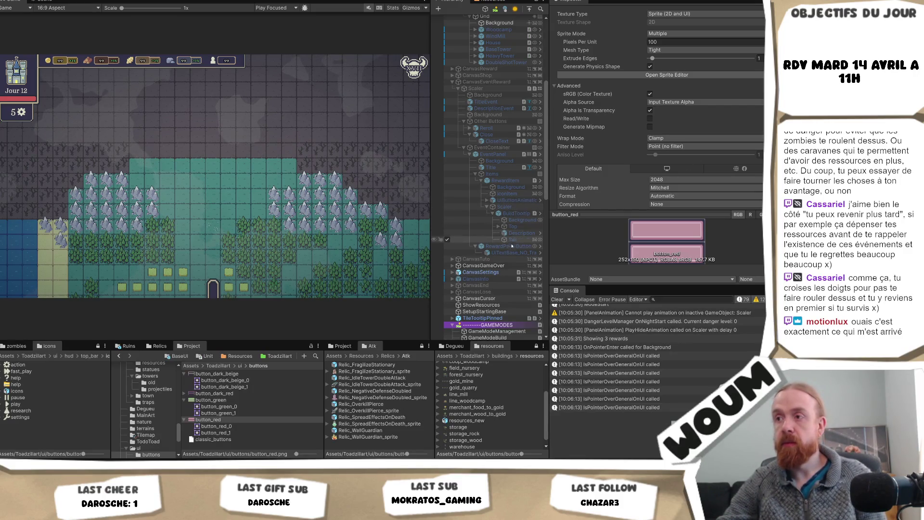
- Select the Close button, then the Other Buttons row, in the Hierarchy
left_click(498, 135)
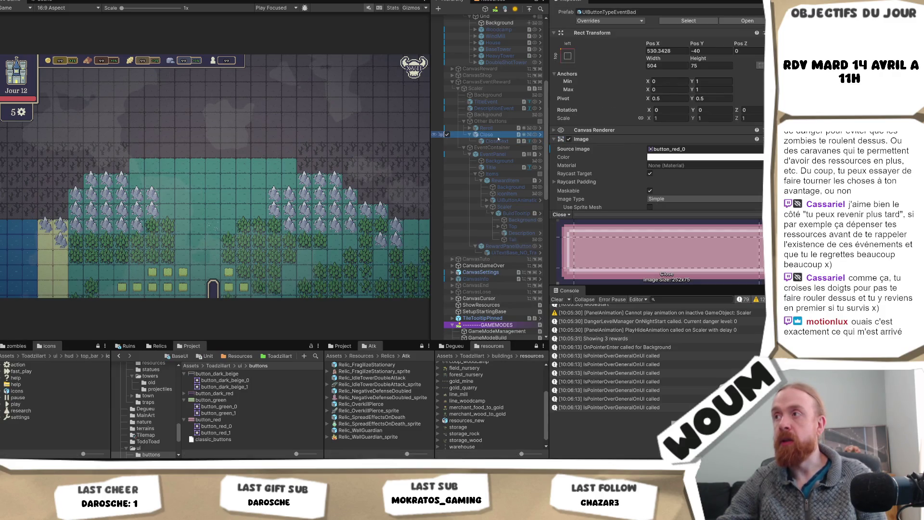
key("Up")
key("Up")
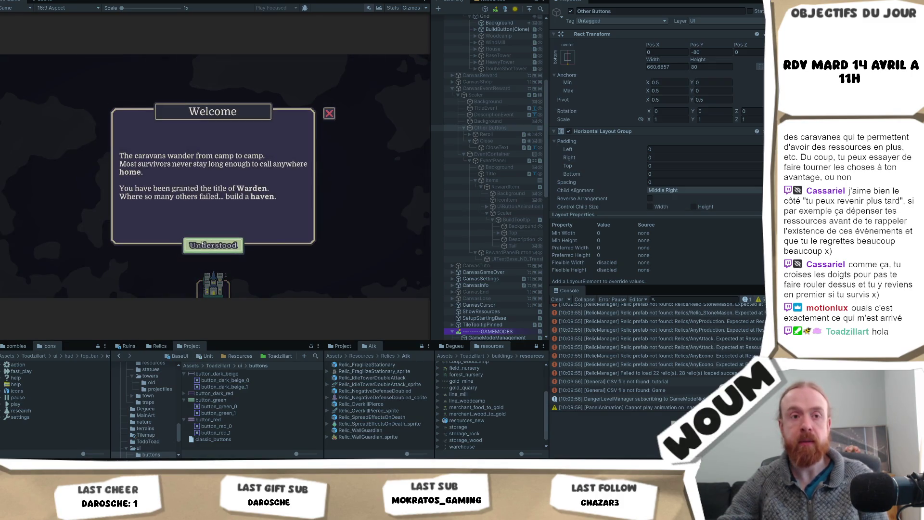
- Dismiss the Welcome dialog, build the town center, and close the Limited time dialog
left_click(213, 243)
left_click(215, 229)
left_click(215, 232)
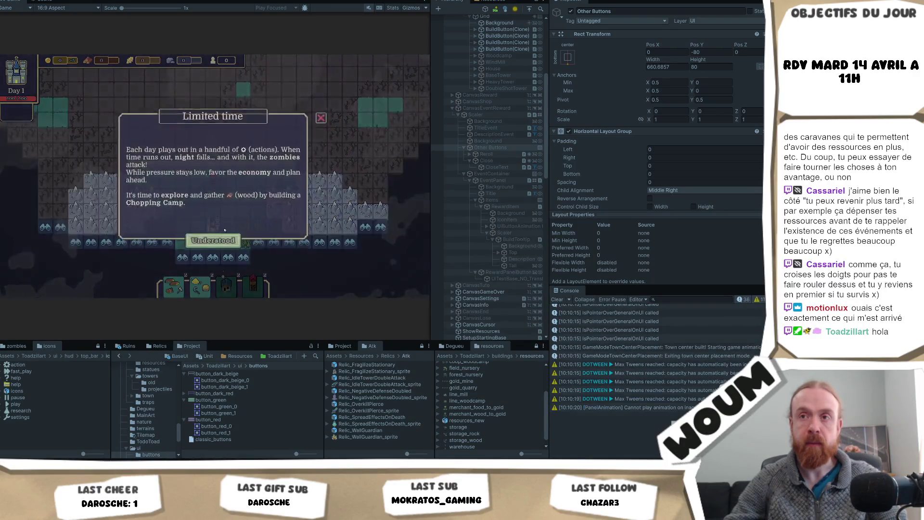
left_click(248, 258)
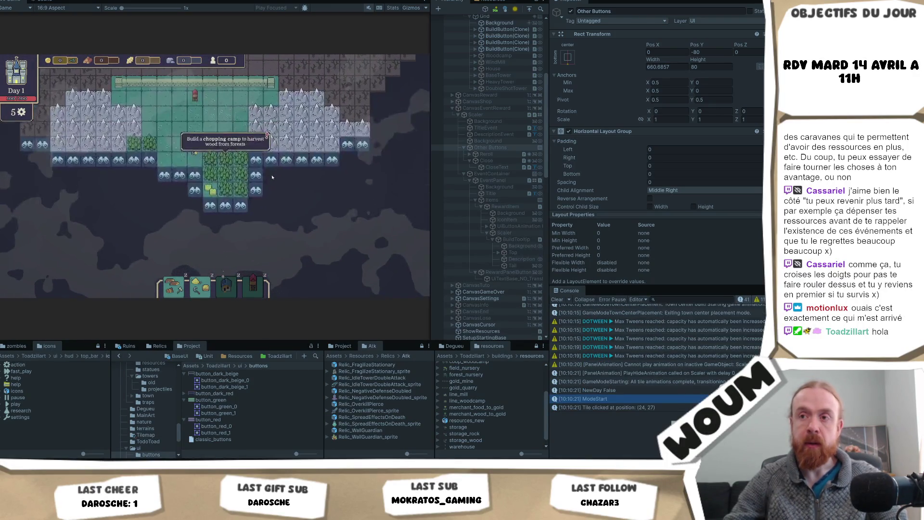
- Reveal several map tiles around the town
left_click(247, 233)
left_click(248, 233)
left_click(245, 236)
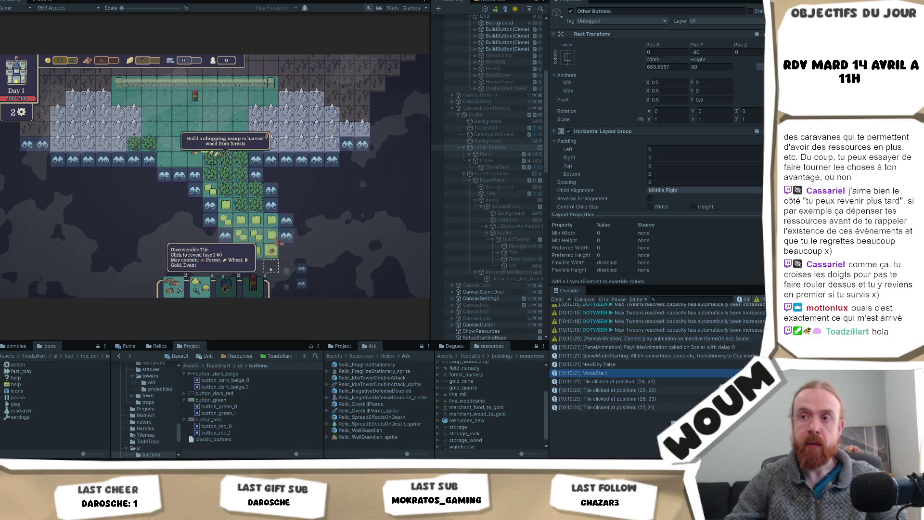
left_click(242, 242)
left_click(242, 242)
left_click(229, 248)
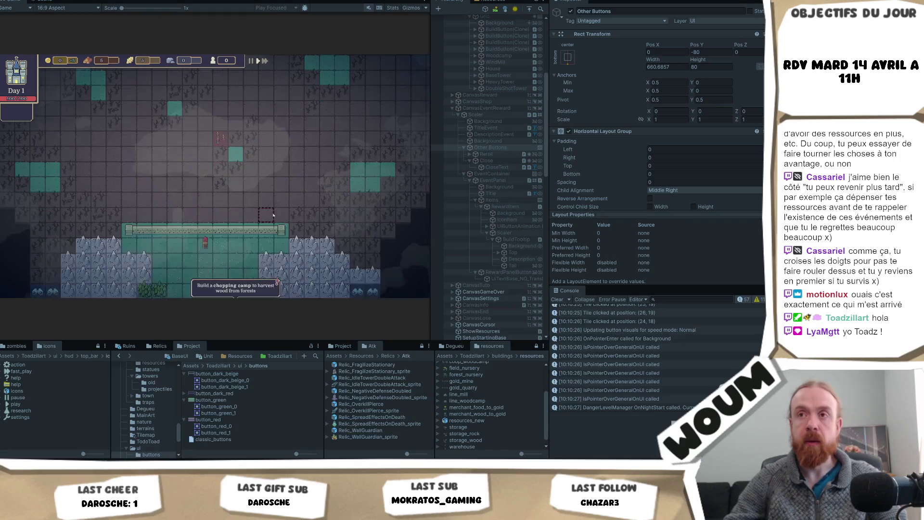
- Dismiss the Day 2 popups and open the Noble Escort event tile
left_click(217, 242)
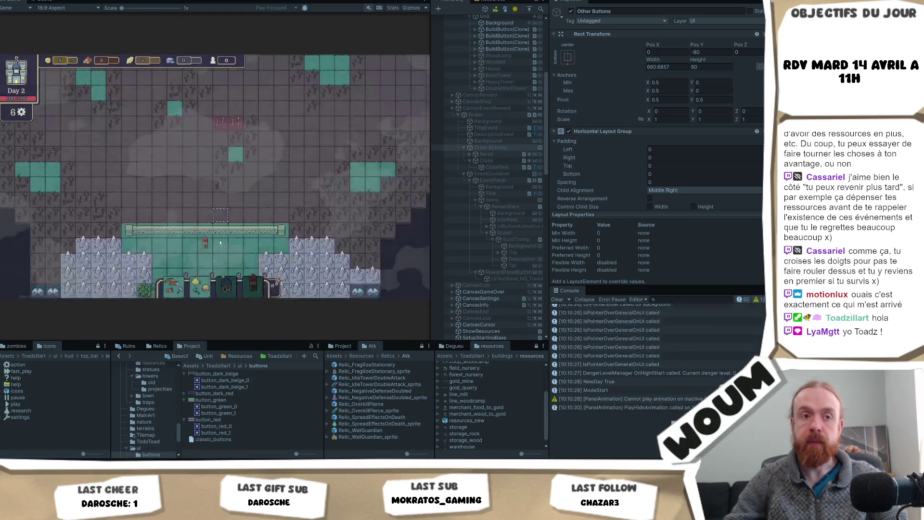
left_click(216, 229)
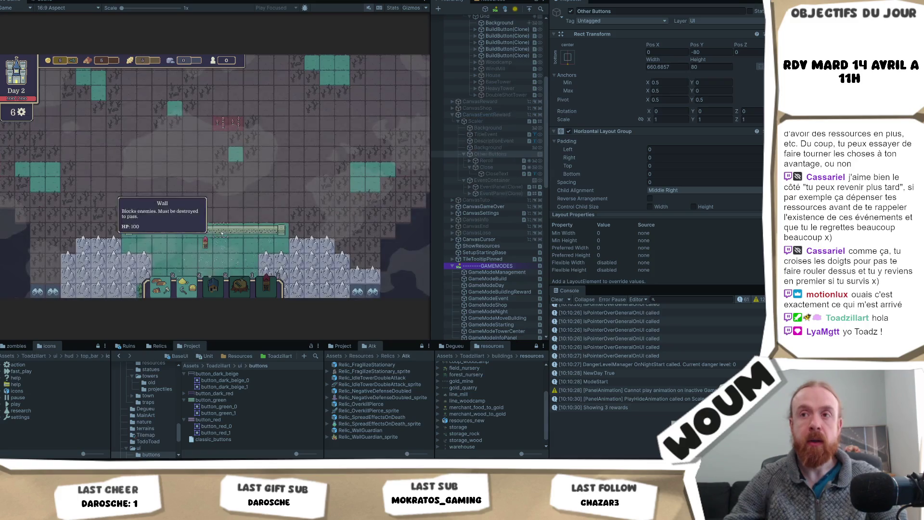
left_click(237, 130)
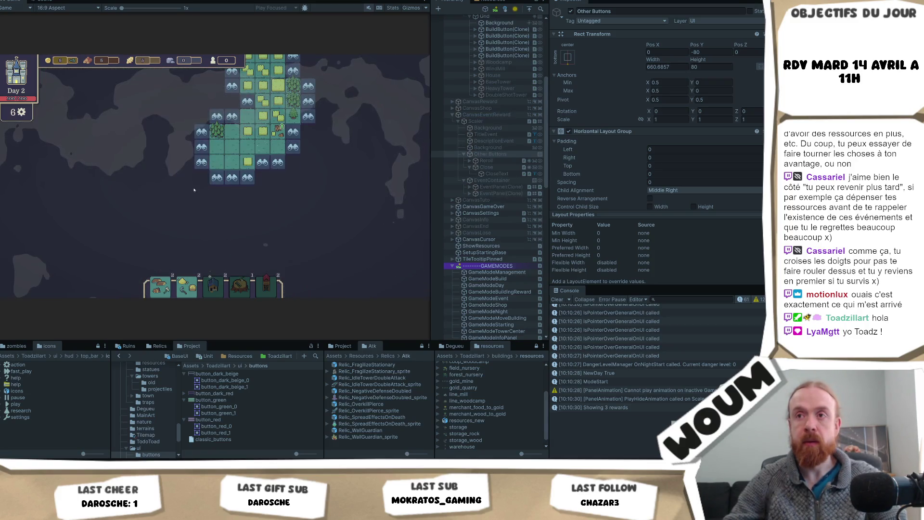
left_click(188, 166)
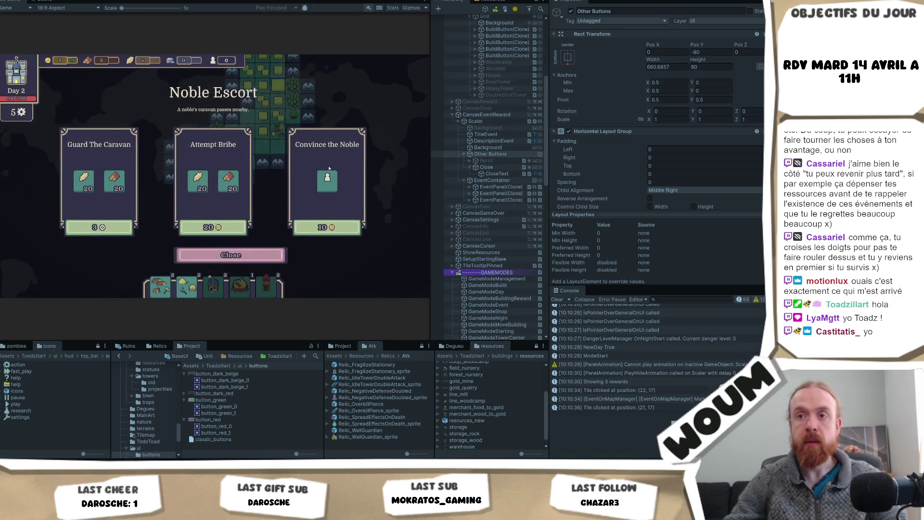
- Set the Close image to Sliced with Pixels Per Unit Multiplier 1, then select Other Buttons
left_click(486, 167)
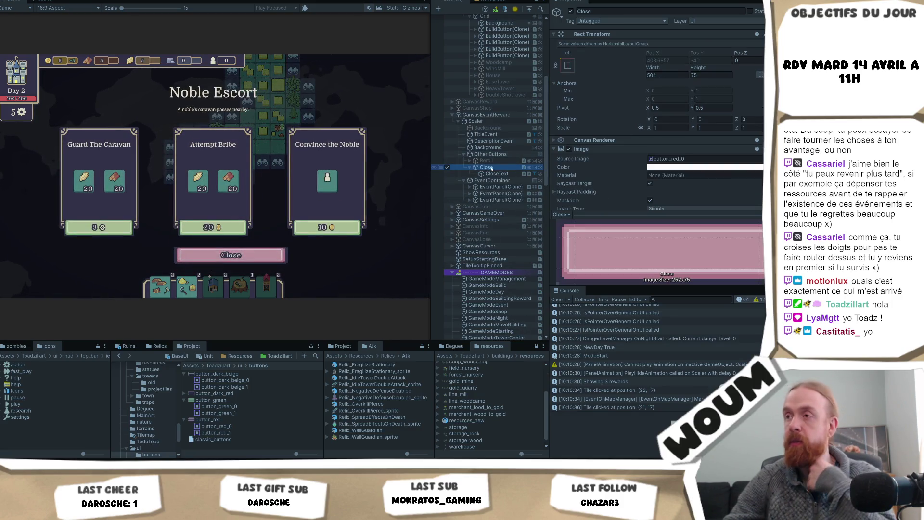
scroll(672, 141, "down", 8)
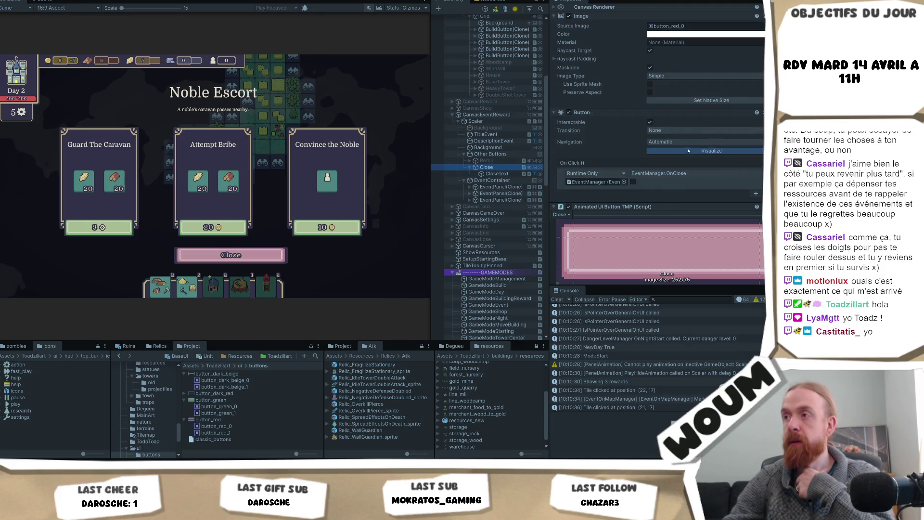
scroll(672, 141, "down", 3)
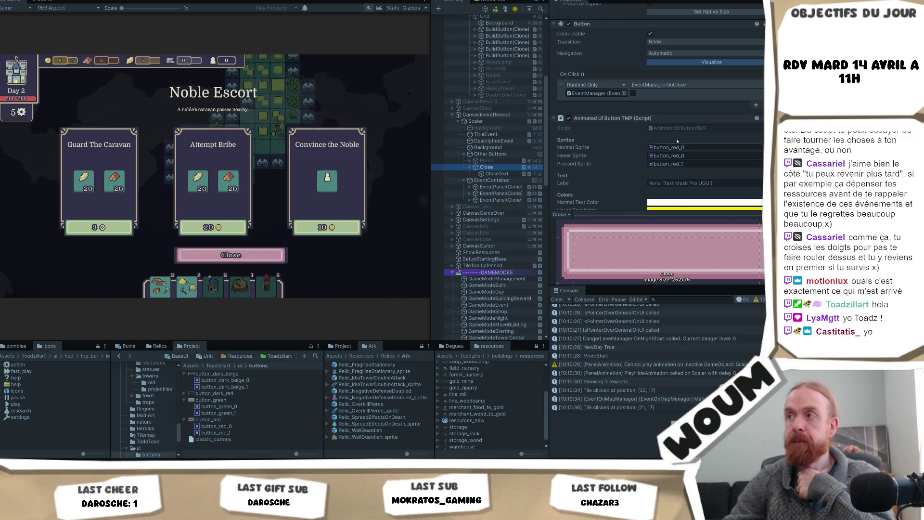
scroll(679, 125, "up", 10)
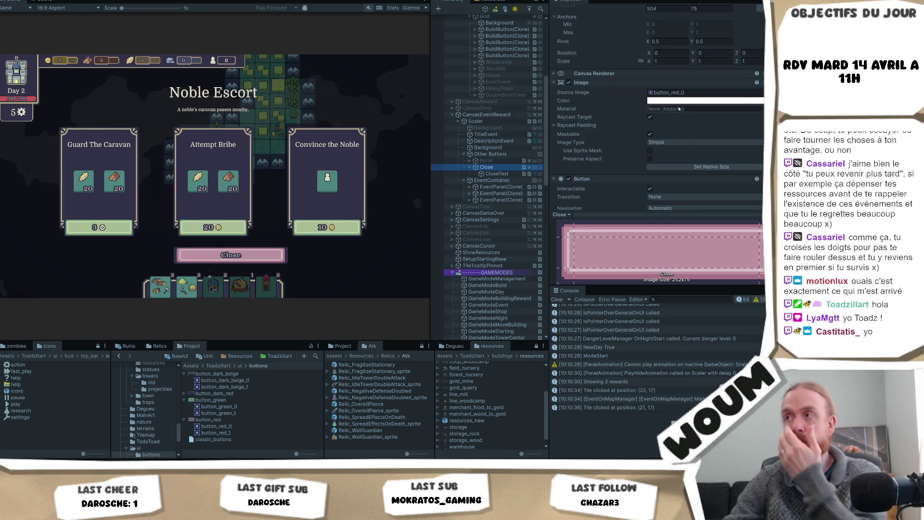
left_click(673, 142)
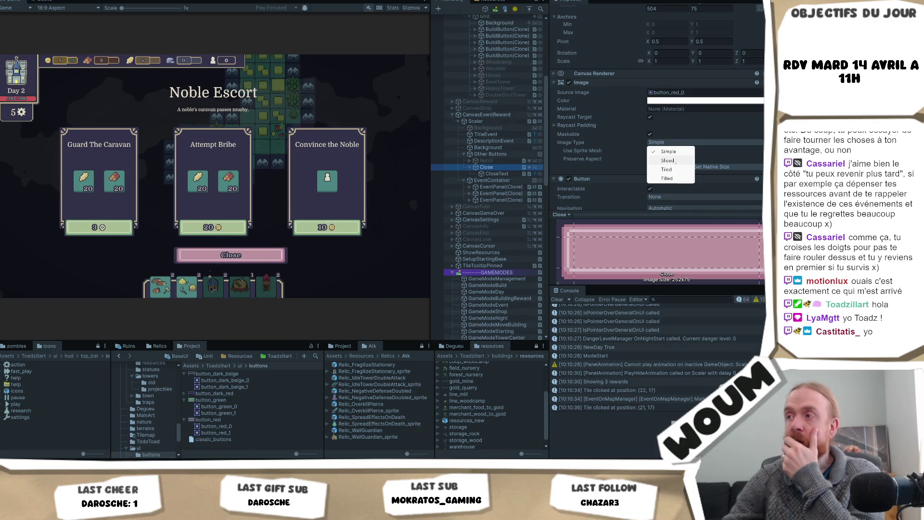
left_click(676, 161)
left_click(676, 142)
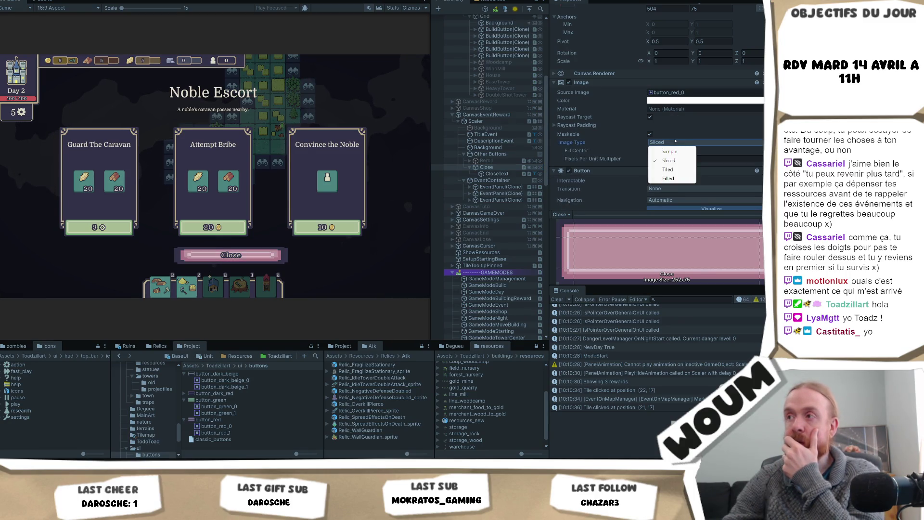
left_click(714, 160)
type("1")
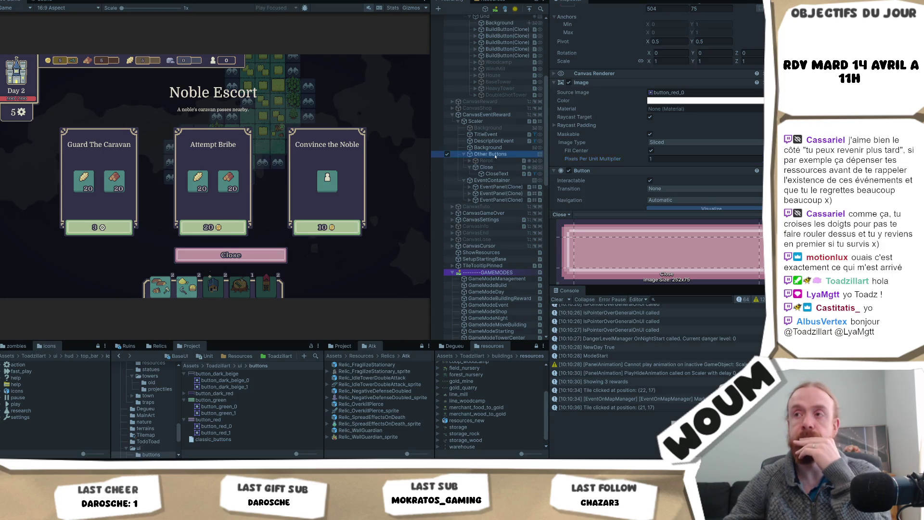
left_click(496, 155)
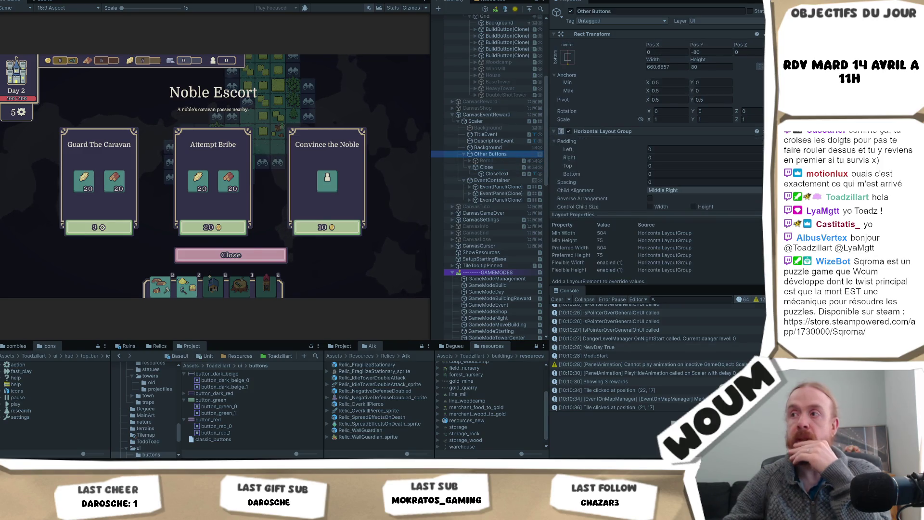
- Set the Other Buttons Child Alignment to Middle Center
scroll(696, 151, "down", 2)
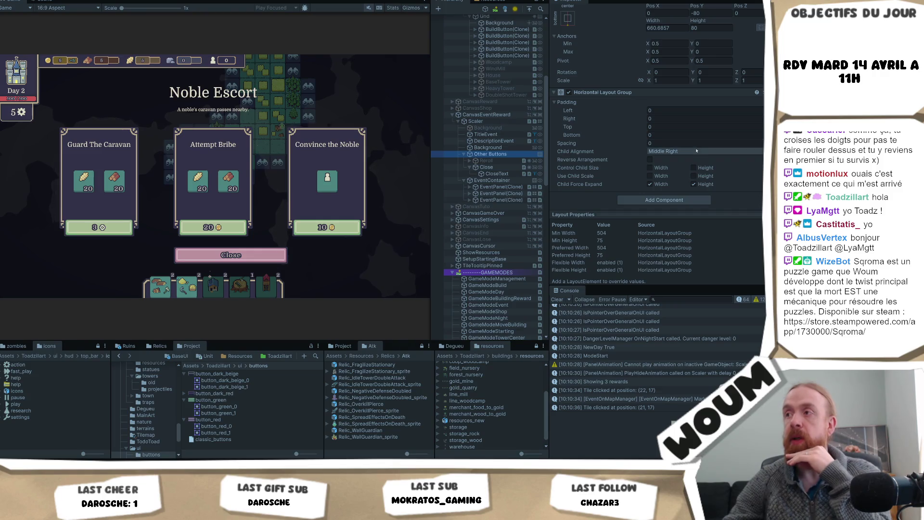
left_click(697, 151)
left_click(679, 199)
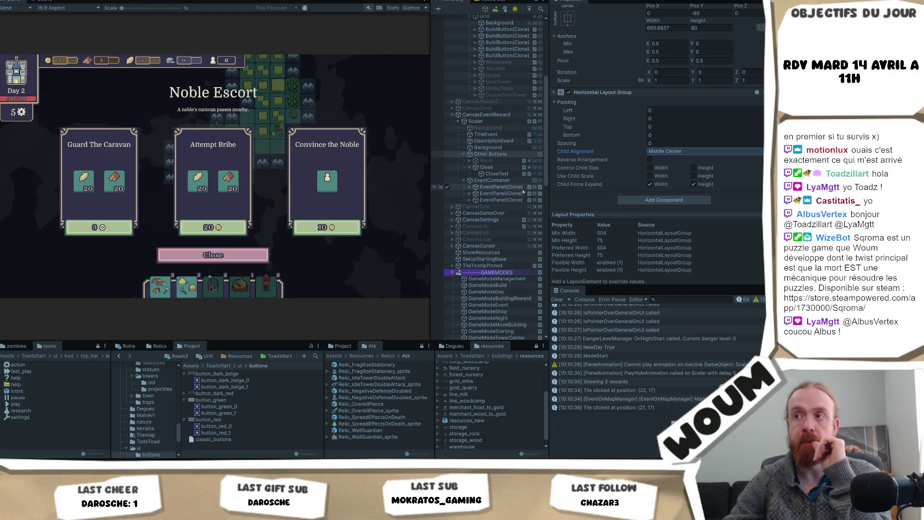
- Activate the Reroll button, deactivate Close, and stop Play mode
left_click(490, 162)
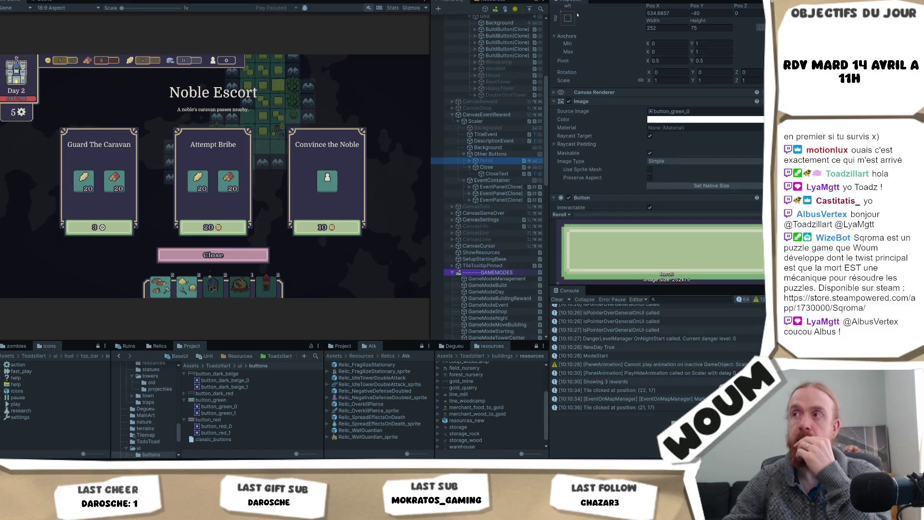
key("alt+shift+a")
left_click(486, 167)
left_click(571, 11)
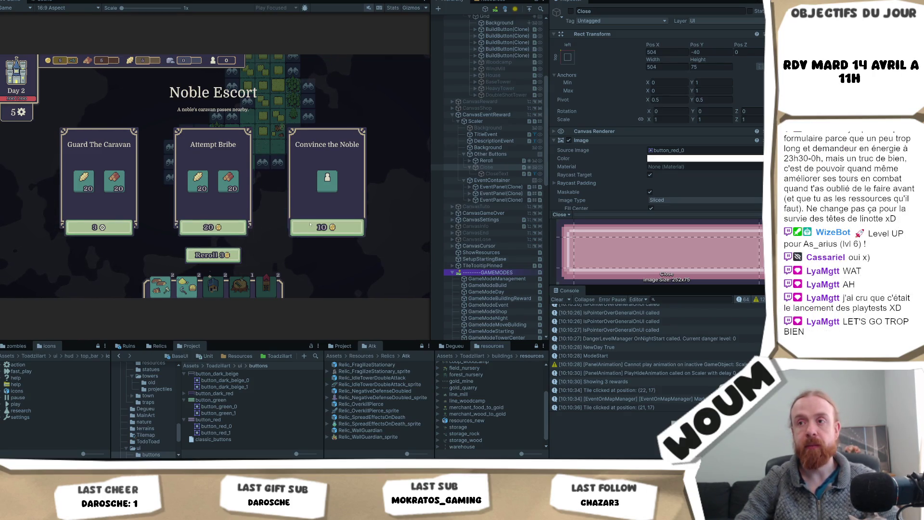
mouse_move(263, 278)
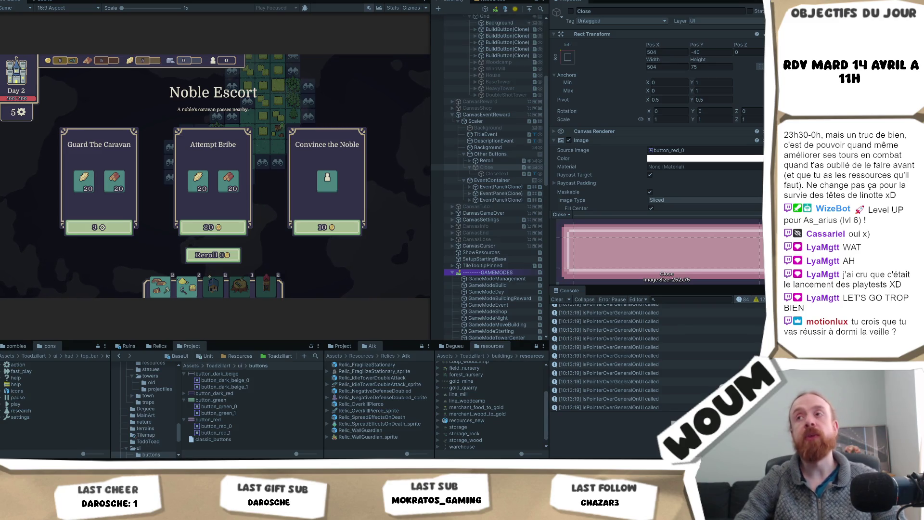
key("ctrl+p")
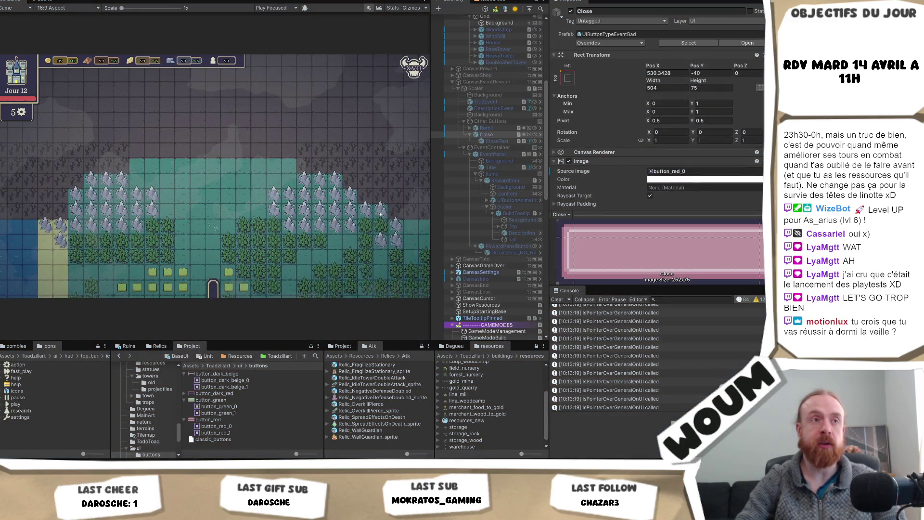
right_click(507, 149)
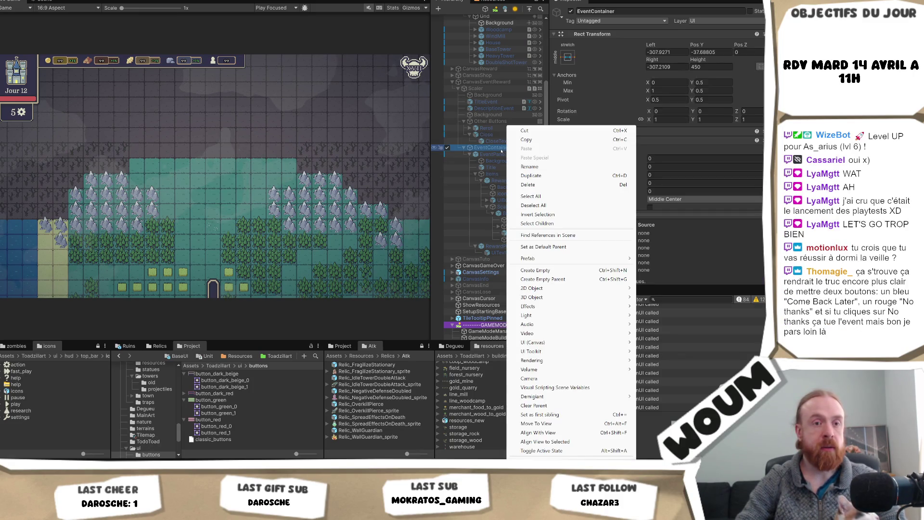
left_click(288, 199)
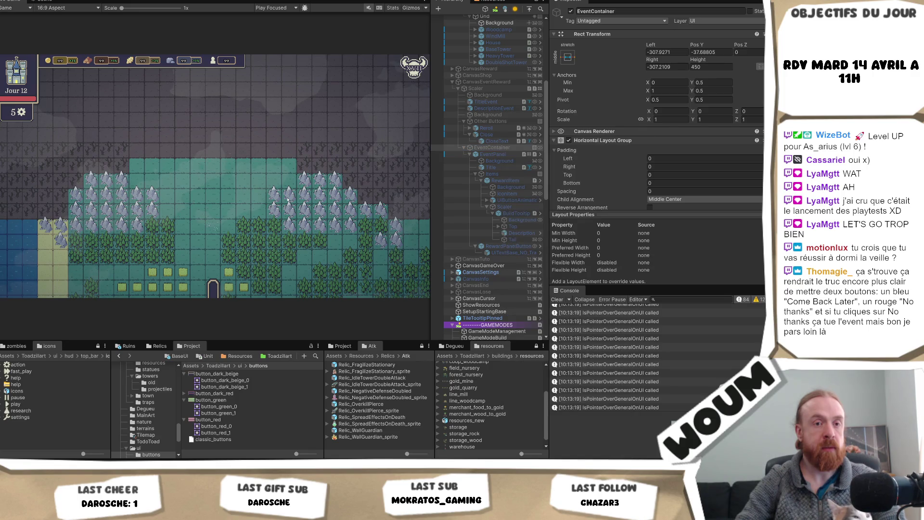